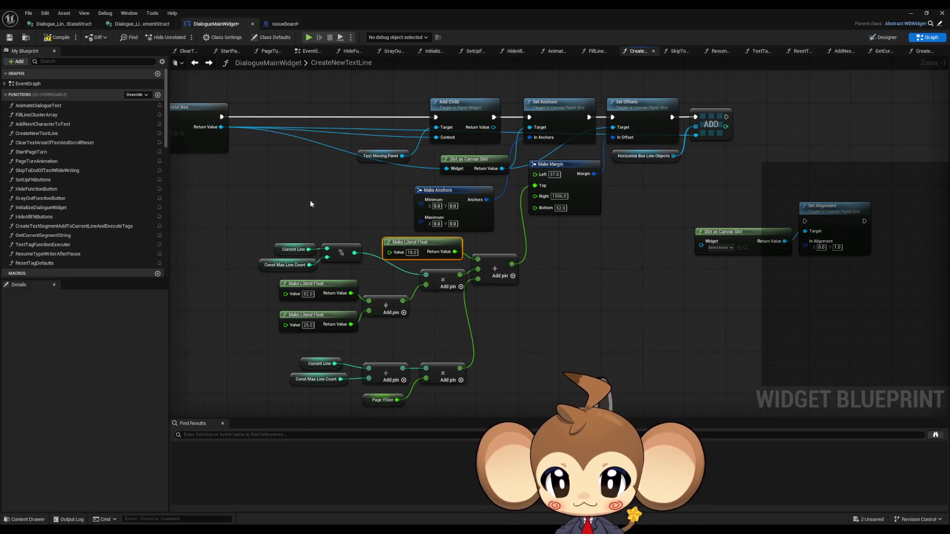
Duplicate the 18.0 Make Literal Float node and set the copy to 70.
{"action": "key", "text": "ctrl+d"}
{"action": "left_click", "coordinate": [411, 253]}
{"action": "type", "text": "70"}
{"action": "key", "text": "Return"}
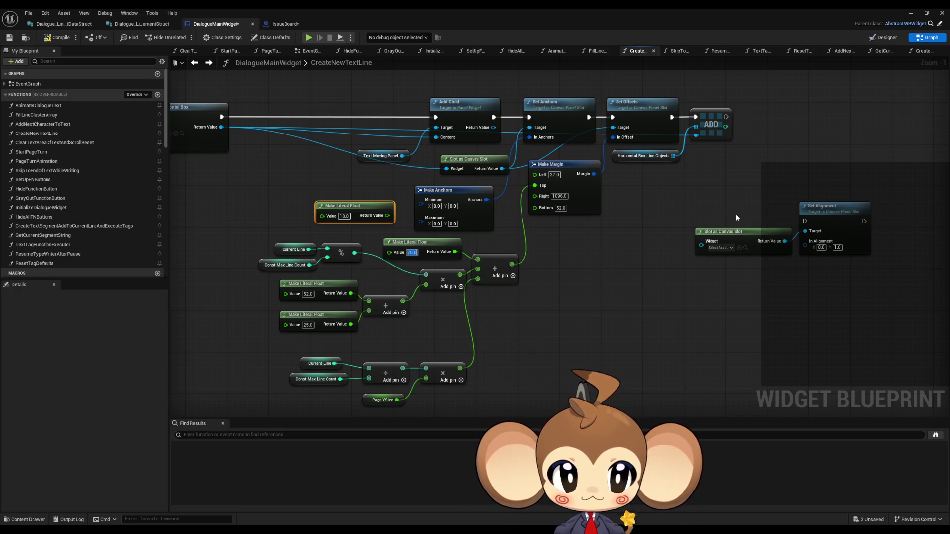
Wire a Set Alignment node after Set Offsets and delete the redundant Slot as Canvas Slot node.
{"action": "mouse_move", "coordinate": [683, 258]}
{"action": "left_mouse_down"}
{"action": "mouse_move", "coordinate": [629, 257]}
{"action": "mouse_move", "coordinate": [600, 206]}
{"action": "mouse_move", "coordinate": [413, 173]}
{"action": "mouse_move", "coordinate": [544, 263]}
{"action": "left_mouse_up"}
{"action": "left_click", "coordinate": [490, 184]}
{"action": "mouse_move", "coordinate": [484, 182]}
{"action": "left_mouse_down"}
{"action": "mouse_move", "coordinate": [786, 245]}
{"action": "mouse_move", "coordinate": [638, 124]}
{"action": "mouse_move", "coordinate": [679, 131]}
{"action": "mouse_move", "coordinate": [833, 228]}
{"action": "mouse_move", "coordinate": [854, 227]}
{"action": "mouse_move", "coordinate": [846, 235]}
{"action": "mouse_move", "coordinate": [722, 185]}
{"action": "left_mouse_up"}
{"action": "left_click", "coordinate": [727, 260]}
{"action": "key", "text": "Delete"}
Line up ADD, Horizontal Box Line Objects and Set Alignment neatly in CreateNewTextLine.
{"action": "left_click", "coordinate": [697, 134]}
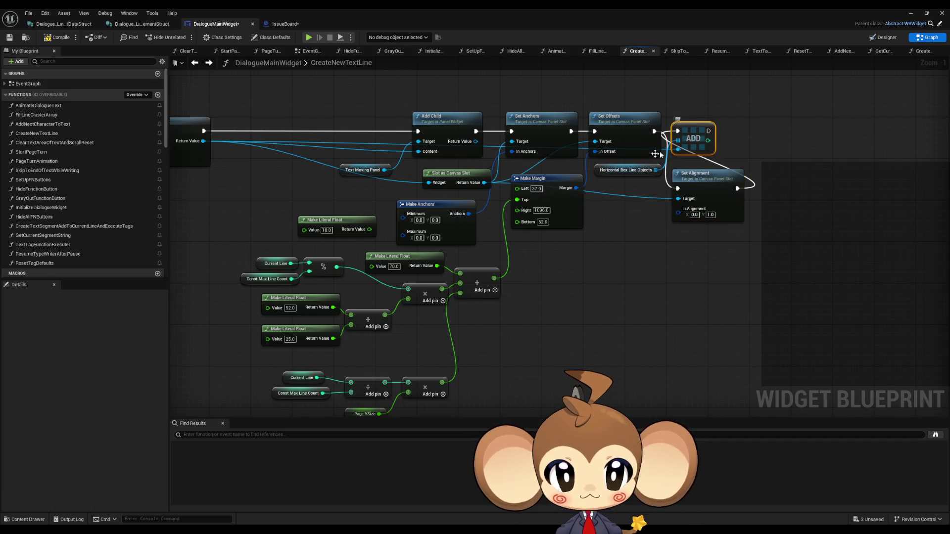
{"action": "left_click", "coordinate": [626, 169], "text": "ctrl"}
{"action": "mouse_move", "coordinate": [712, 139]}
{"action": "left_mouse_down"}
{"action": "mouse_move", "coordinate": [790, 144]}
{"action": "mouse_move", "coordinate": [890, 179]}
{"action": "left_mouse_up"}
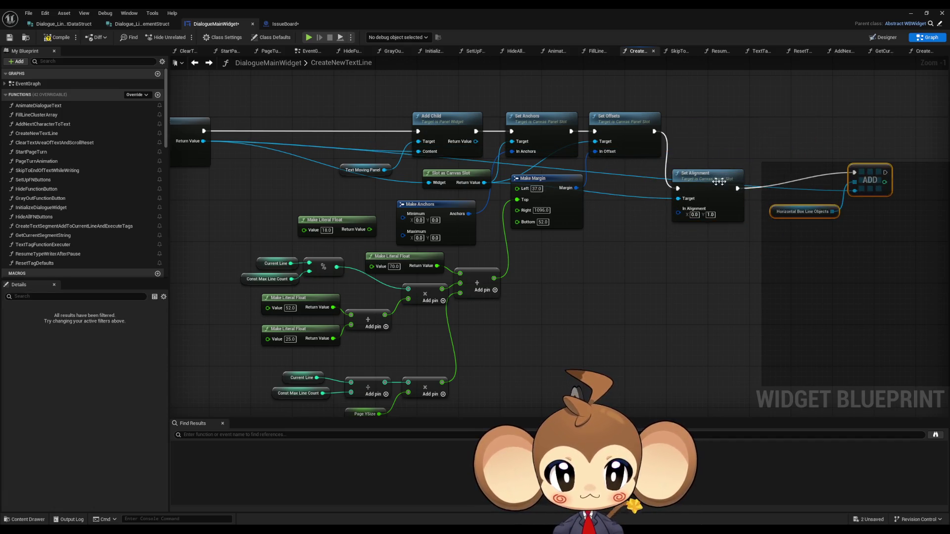
{"action": "left_click_drag", "start_coordinate": [697, 174], "coordinate": [698, 117]}
{"action": "left_click_drag", "start_coordinate": [873, 173], "coordinate": [780, 132]}
{"action": "left_click_drag", "start_coordinate": [804, 211], "coordinate": [682, 182]}
{"action": "left_click", "coordinate": [851, 179]}
{"action": "left_click", "coordinate": [904, 8]}
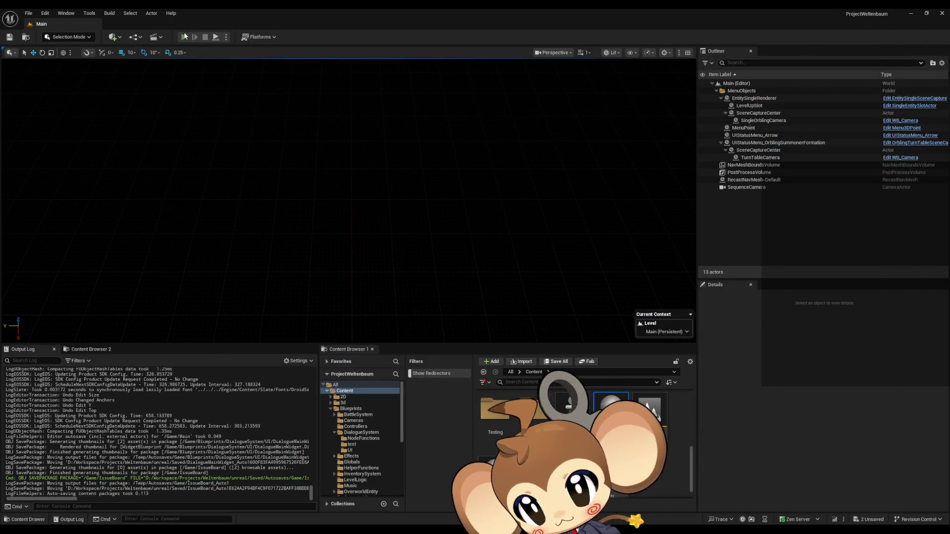
{"action": "left_click", "coordinate": [184, 37]}
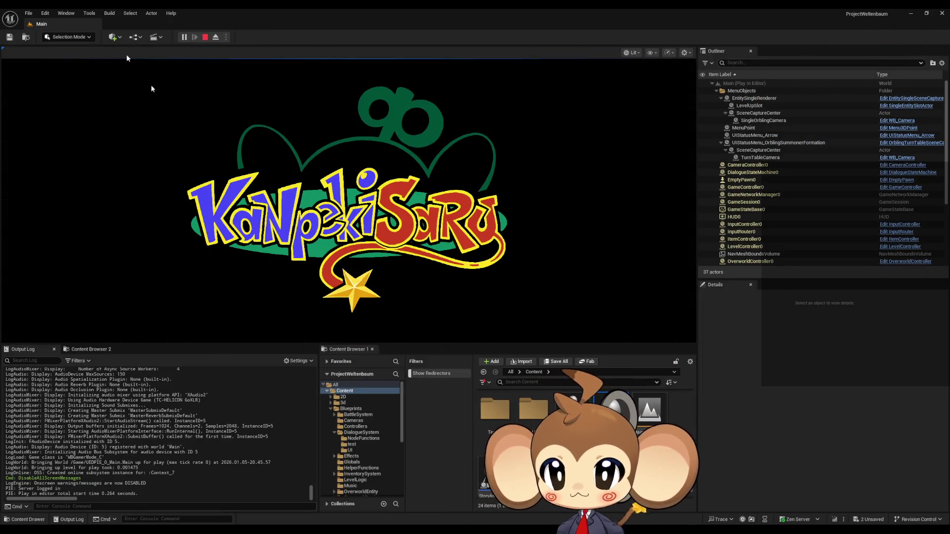
{"action": "left_click", "coordinate": [189, 139]}
{"action": "left_click", "coordinate": [112, 289]}
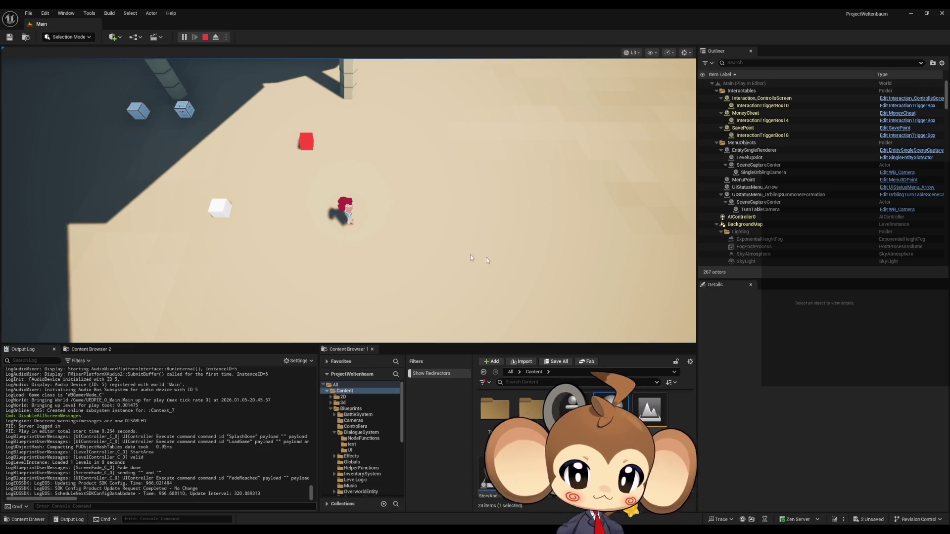
{"action": "key", "text": "a"}
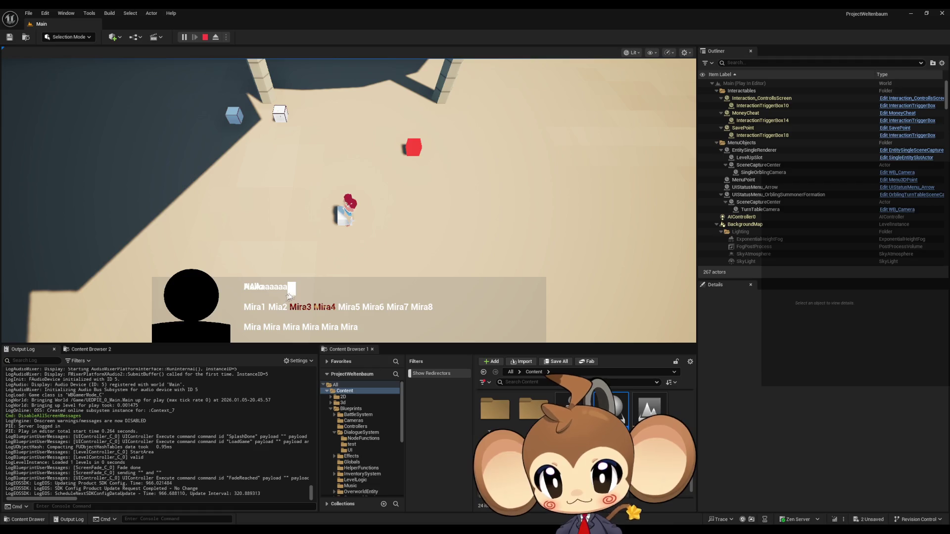
{"action": "left_click", "coordinate": [206, 37]}
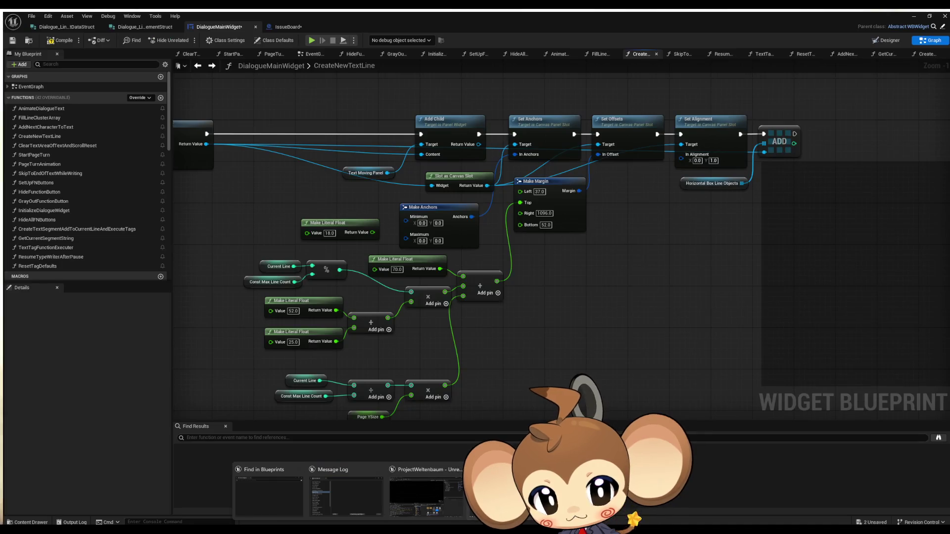
{"action": "left_click", "coordinate": [450, 506]}
In Designer, delete the Image from the Horizontal Box.
{"action": "left_click", "coordinate": [886, 40]}
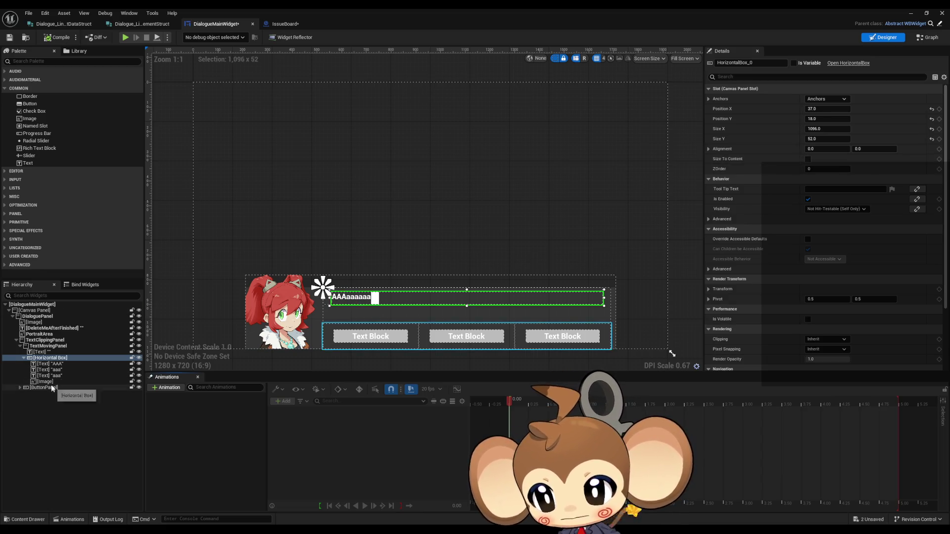
{"action": "left_click", "coordinate": [44, 382]}
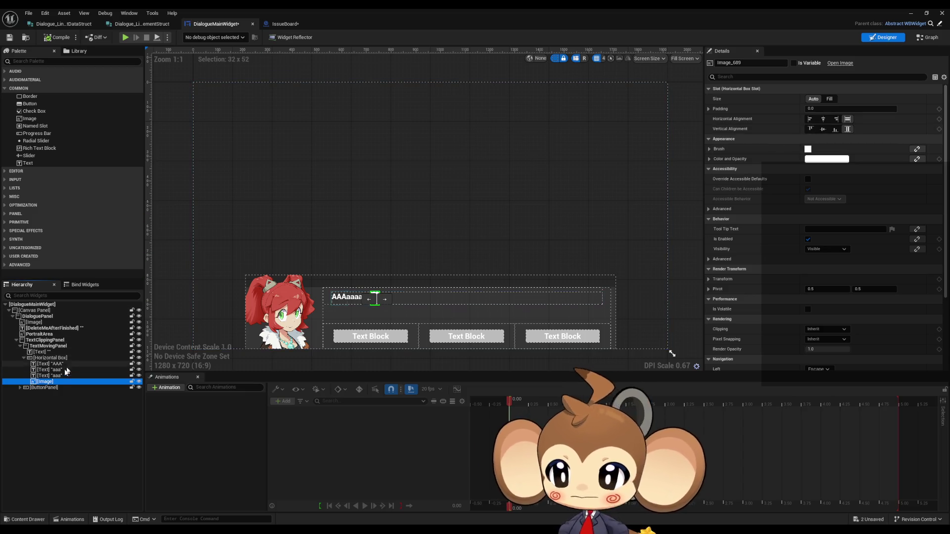
{"action": "left_click", "coordinate": [50, 376]}
{"action": "left_click", "coordinate": [54, 383]}
{"action": "key", "text": "Delete"}
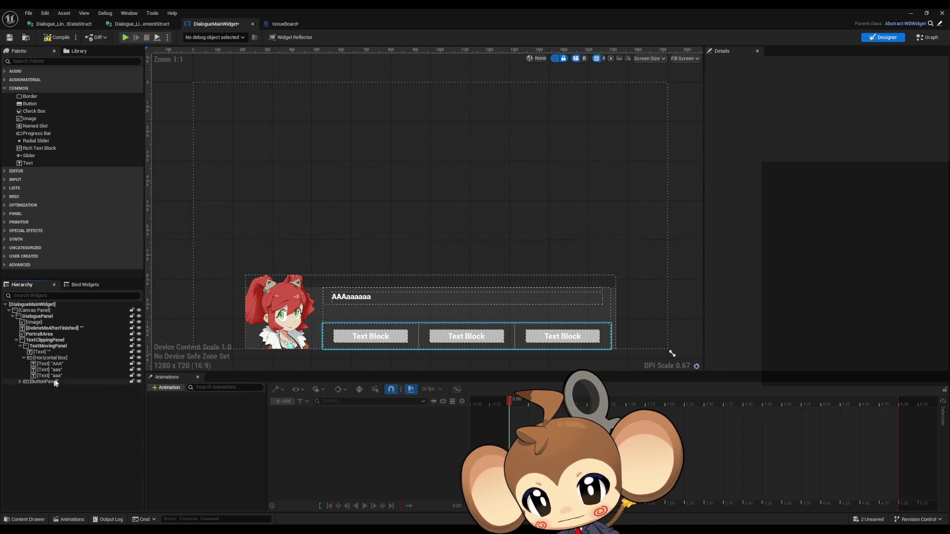
Set Visibility to Collapsed on the AAA text and both aaa text blocks.
{"action": "left_click", "coordinate": [58, 364]}
{"action": "left_click", "coordinate": [831, 149]}
{"action": "scroll", "coordinate": [841, 275], "scroll_direction": "down", "scroll_amount": 7}
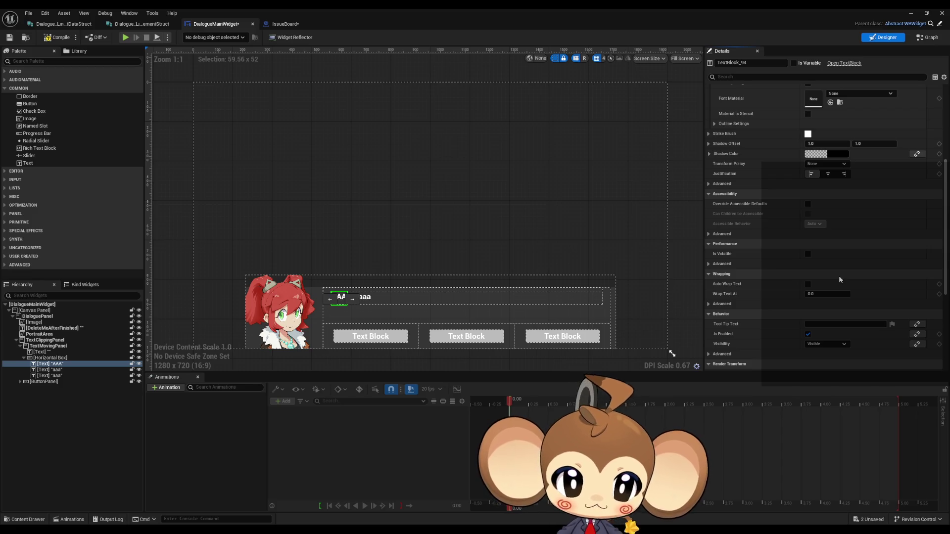
{"action": "scroll", "coordinate": [834, 275], "scroll_direction": "down", "scroll_amount": 2}
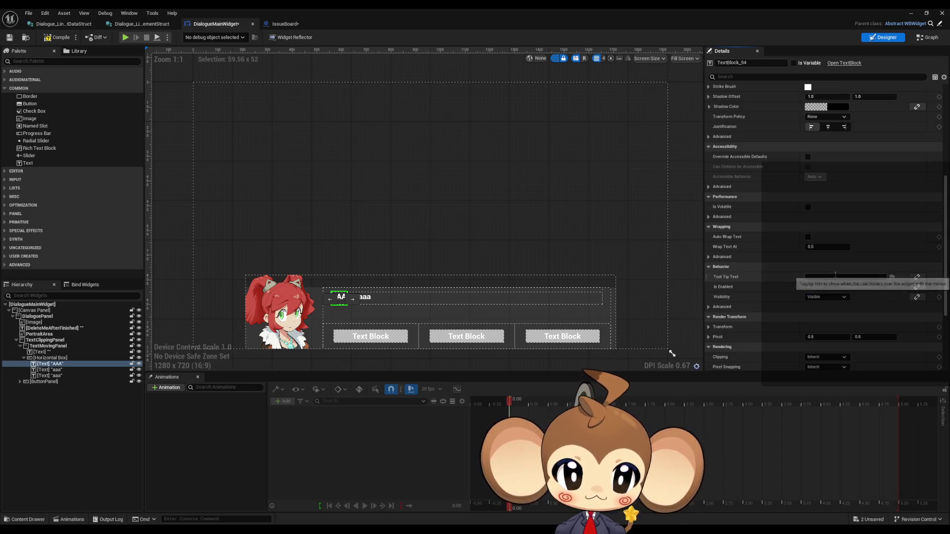
{"action": "left_click", "coordinate": [825, 297]}
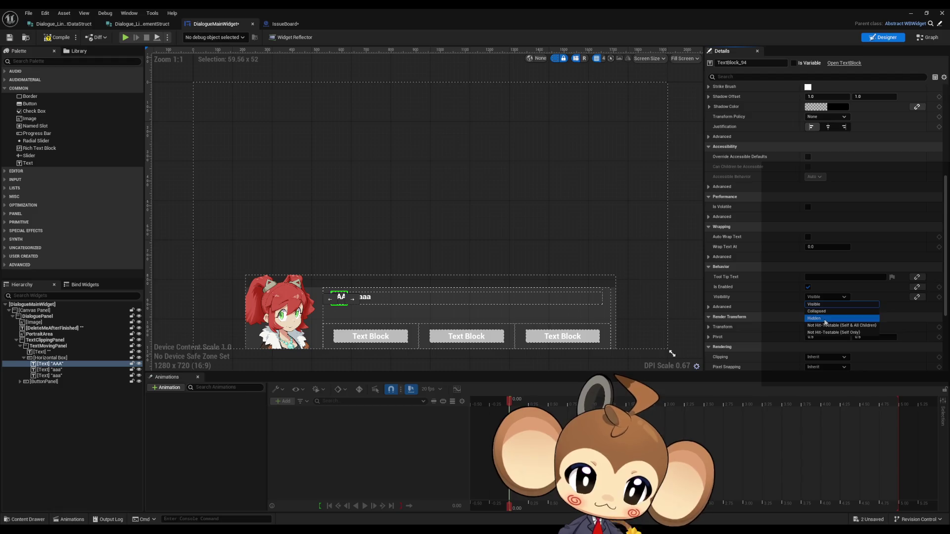
{"action": "left_click", "coordinate": [824, 312]}
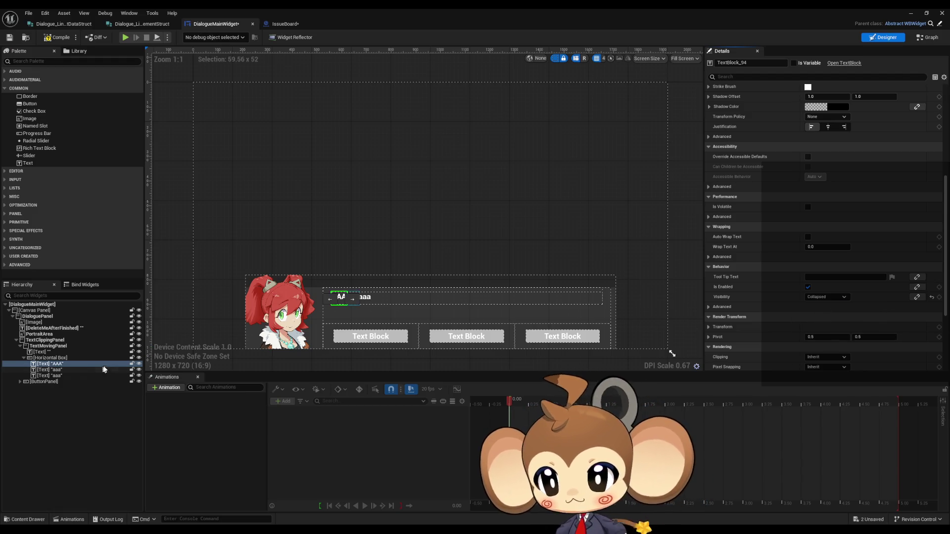
{"action": "left_click", "coordinate": [77, 369]}
{"action": "left_click", "coordinate": [825, 297]}
{"action": "left_click", "coordinate": [825, 312]}
{"action": "left_click", "coordinate": [50, 375]}
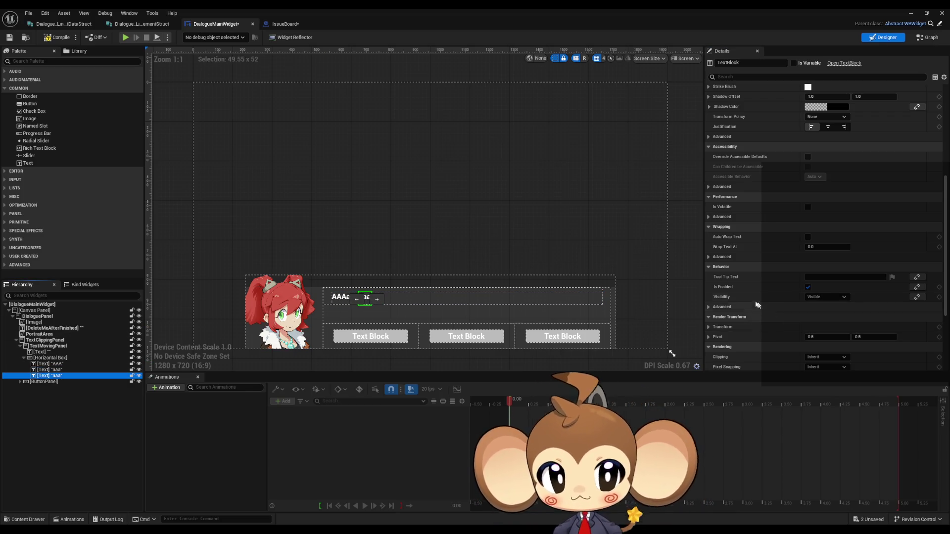
{"action": "left_click", "coordinate": [825, 297]}
{"action": "left_click", "coordinate": [826, 313]}
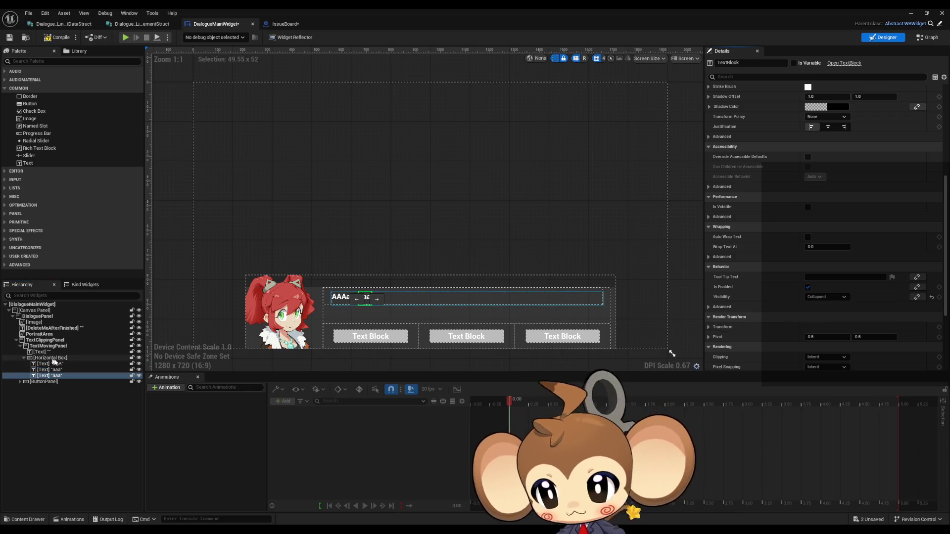
Collapse the Horizontal Box and the empty text block above it.
{"action": "left_click", "coordinate": [49, 357]}
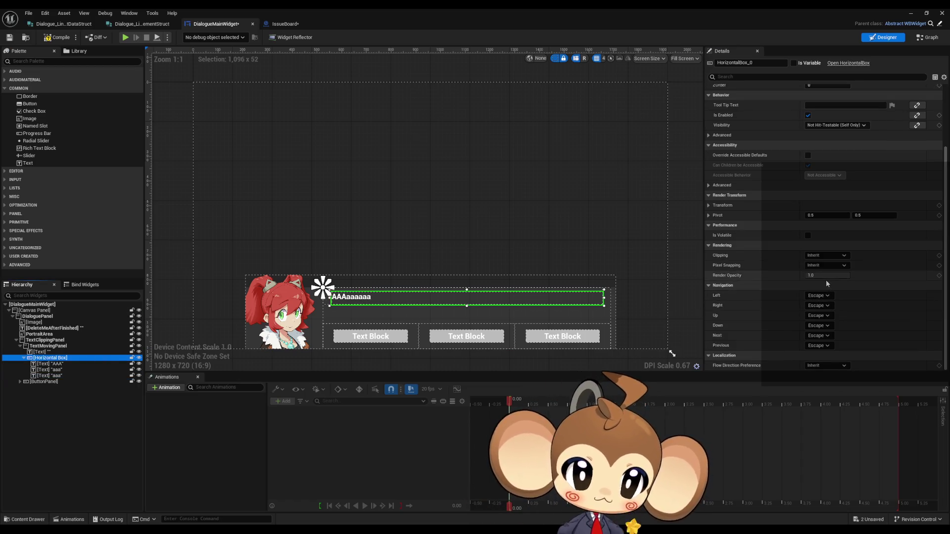
{"action": "scroll", "coordinate": [826, 280], "scroll_direction": "up", "scroll_amount": 3}
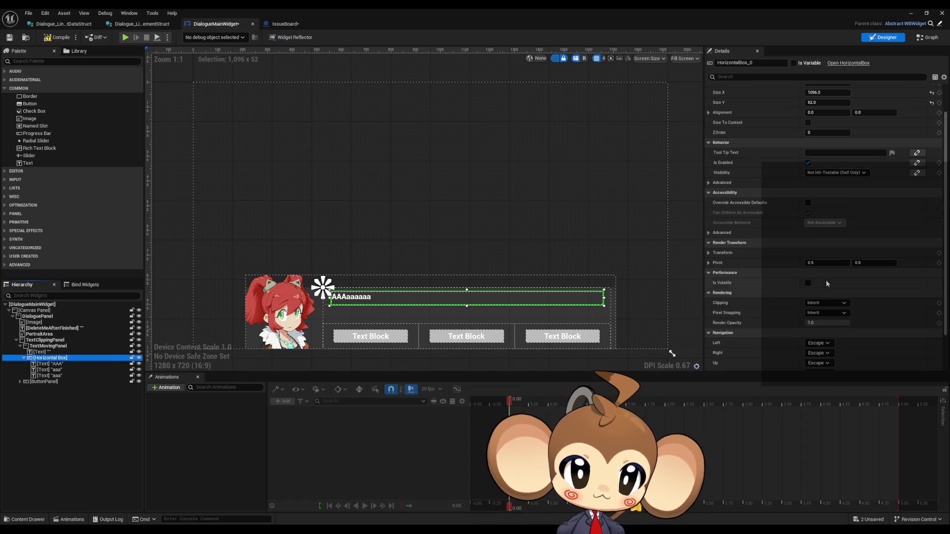
{"action": "left_click", "coordinate": [825, 173]}
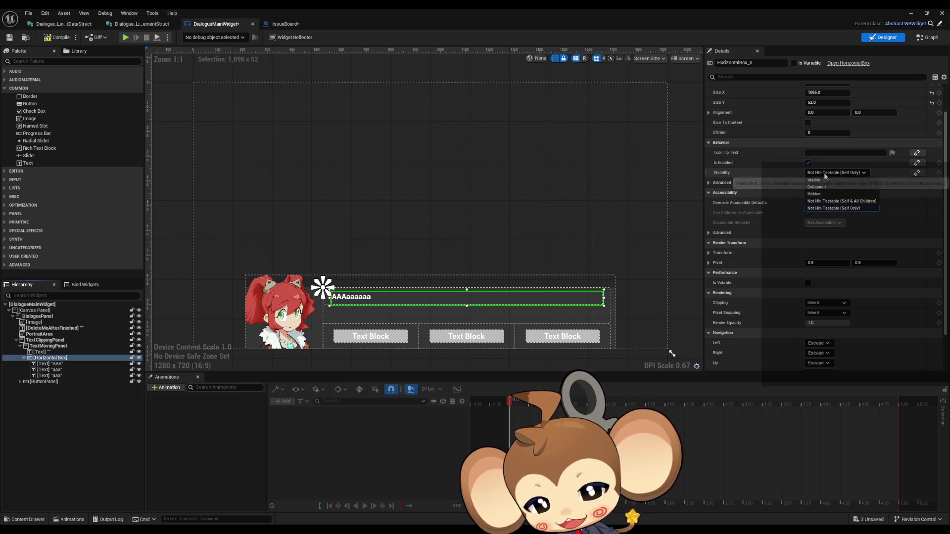
{"action": "left_click", "coordinate": [821, 191]}
{"action": "left_click", "coordinate": [54, 351]}
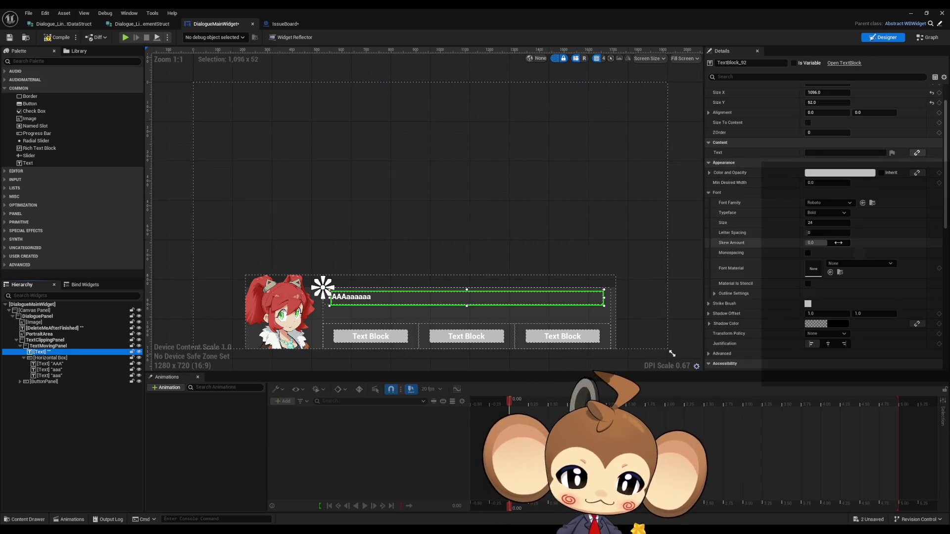
{"action": "scroll", "coordinate": [841, 242], "scroll_direction": "down", "scroll_amount": 5}
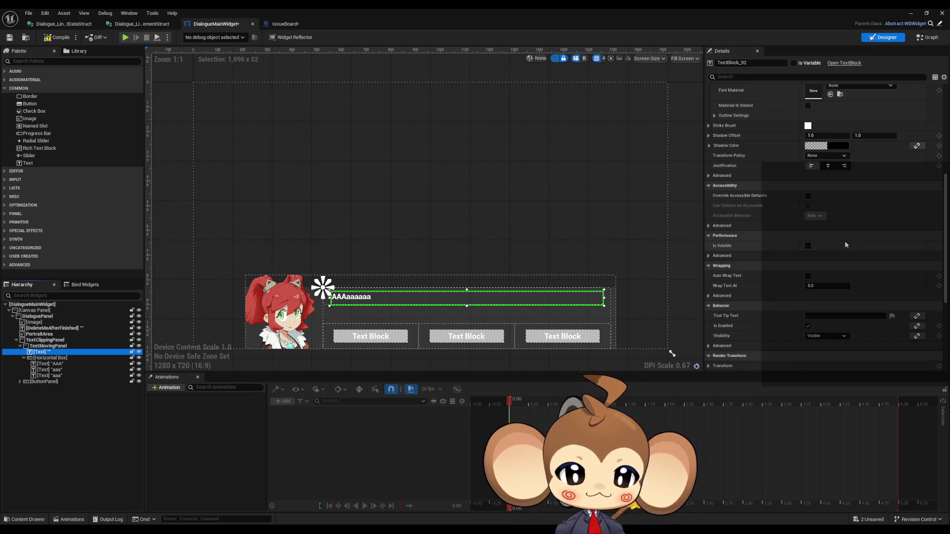
{"action": "scroll", "coordinate": [845, 245], "scroll_direction": "down", "scroll_amount": 1}
{"action": "left_click", "coordinate": [825, 300]}
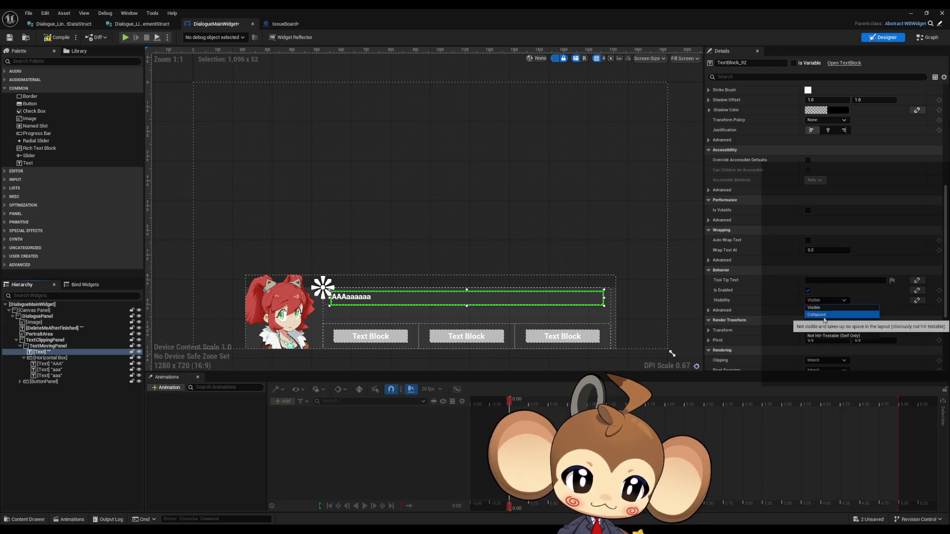
{"action": "left_click", "coordinate": [824, 316]}
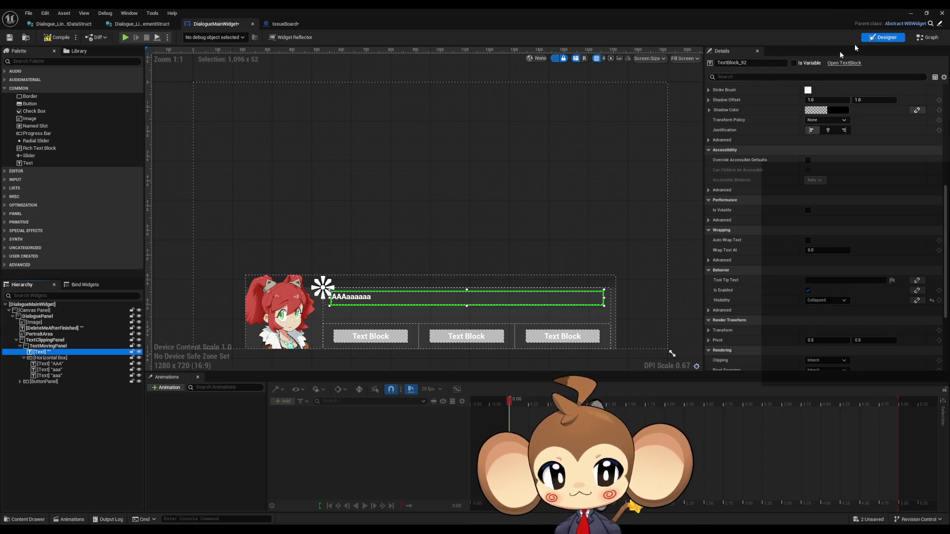
{"action": "left_click", "coordinate": [910, 13]}
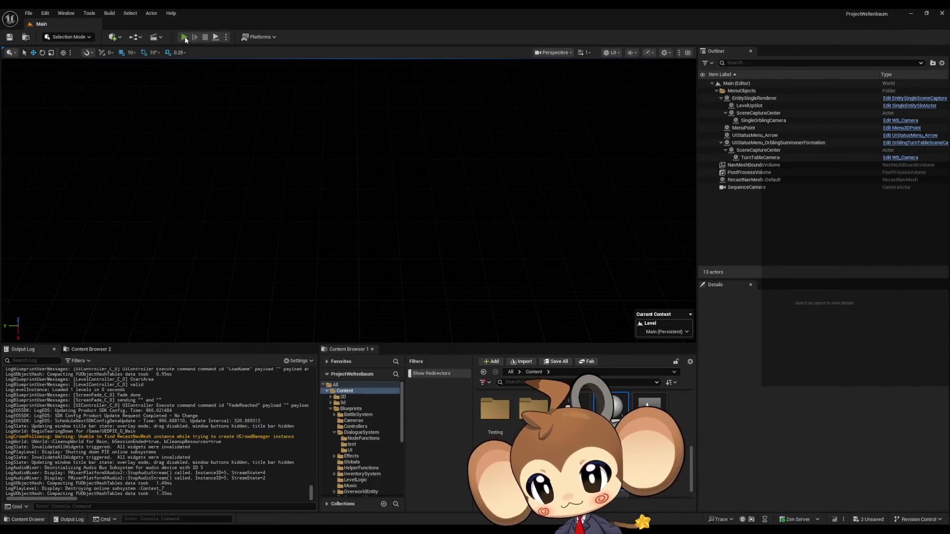
{"action": "left_click", "coordinate": [183, 37]}
{"action": "left_click", "coordinate": [132, 298]}
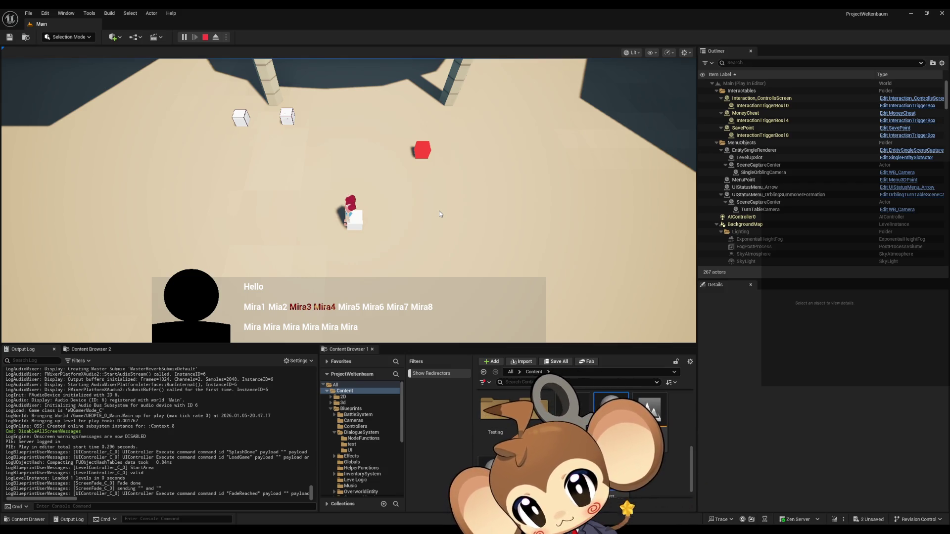
{"action": "left_click", "coordinate": [440, 214]}
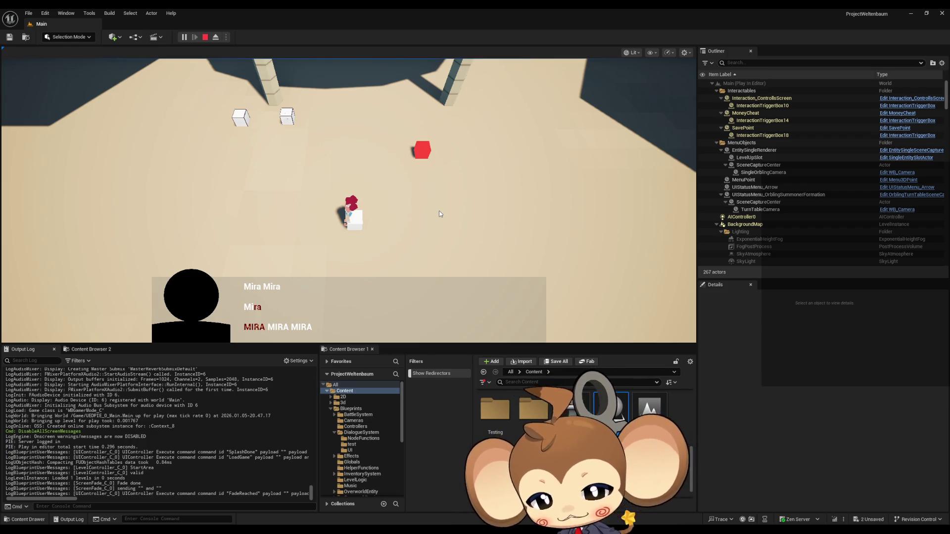
{"action": "left_click", "coordinate": [205, 37]}
{"action": "mouse_move", "coordinate": [393, 523]}
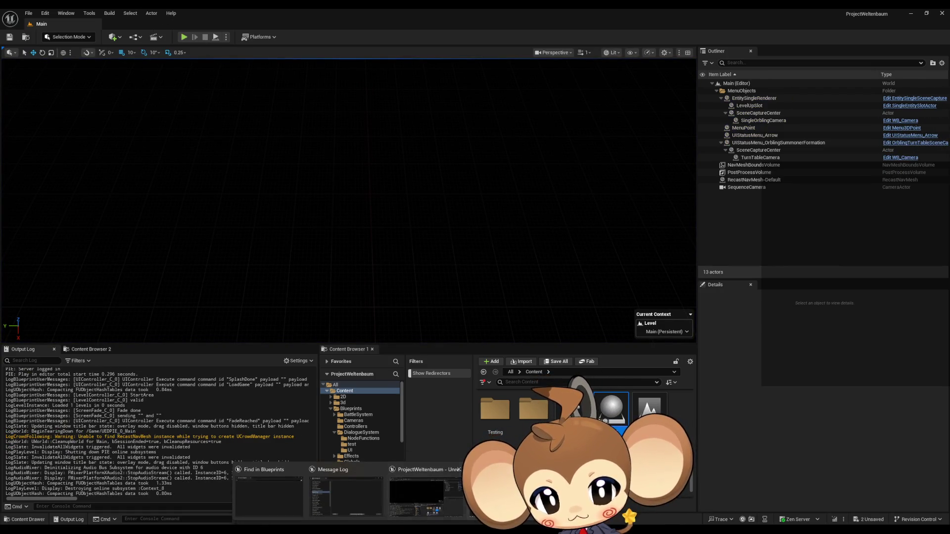
{"action": "left_click", "coordinate": [346, 500]}
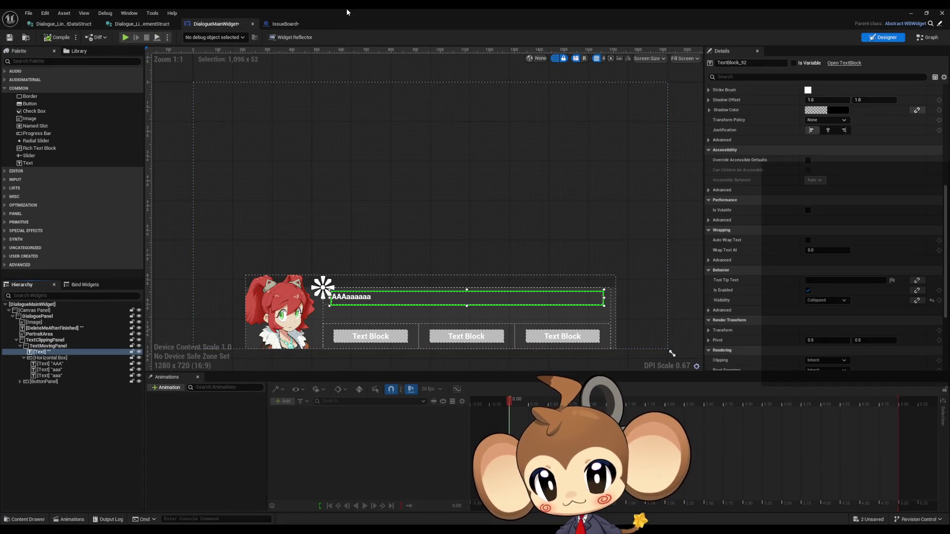
{"action": "left_click", "coordinate": [918, 39]}
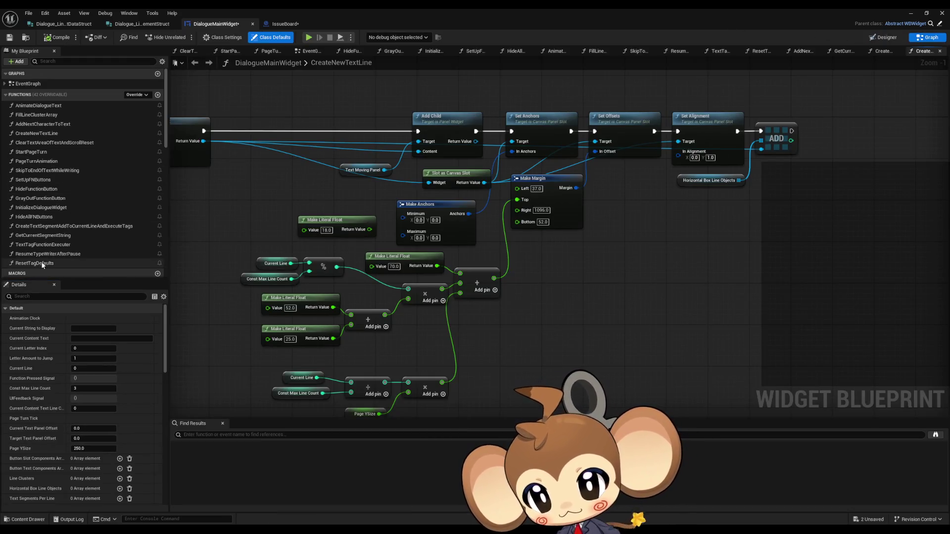
{"action": "double_click", "coordinate": [47, 245]}
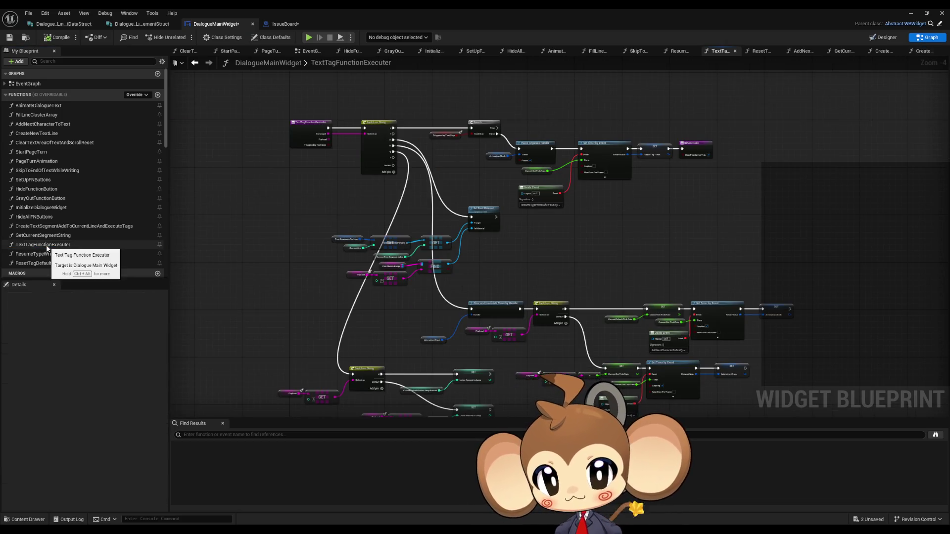
{"action": "scroll", "coordinate": [399, 124], "scroll_direction": "up", "scroll_amount": 3}
{"action": "scroll", "coordinate": [467, 150], "scroll_direction": "down", "scroll_amount": 3}
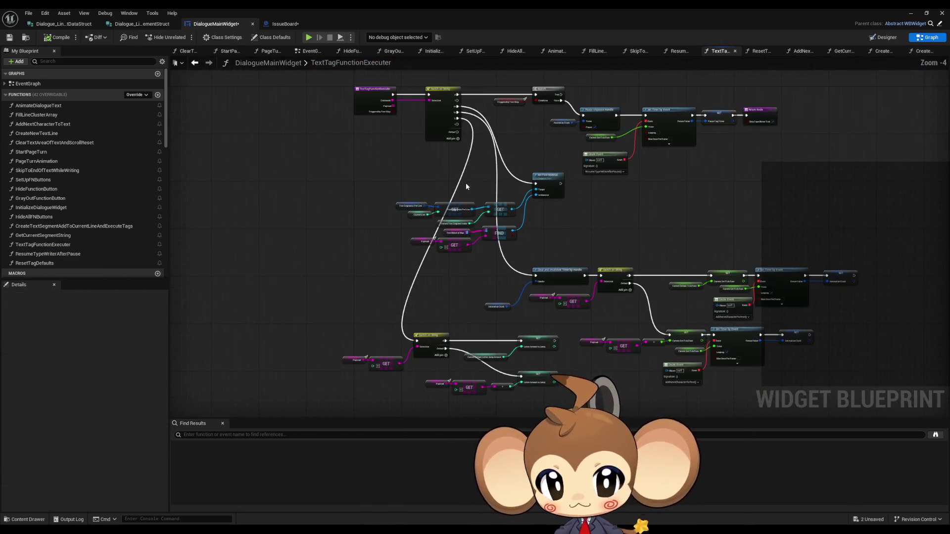
{"action": "scroll", "coordinate": [456, 144], "scroll_direction": "up", "scroll_amount": 2}
{"action": "mouse_move", "coordinate": [465, 128]}
{"action": "left_mouse_down"}
{"action": "mouse_move", "coordinate": [460, 40]}
{"action": "mouse_move", "coordinate": [457, 80]}
{"action": "left_mouse_up"}
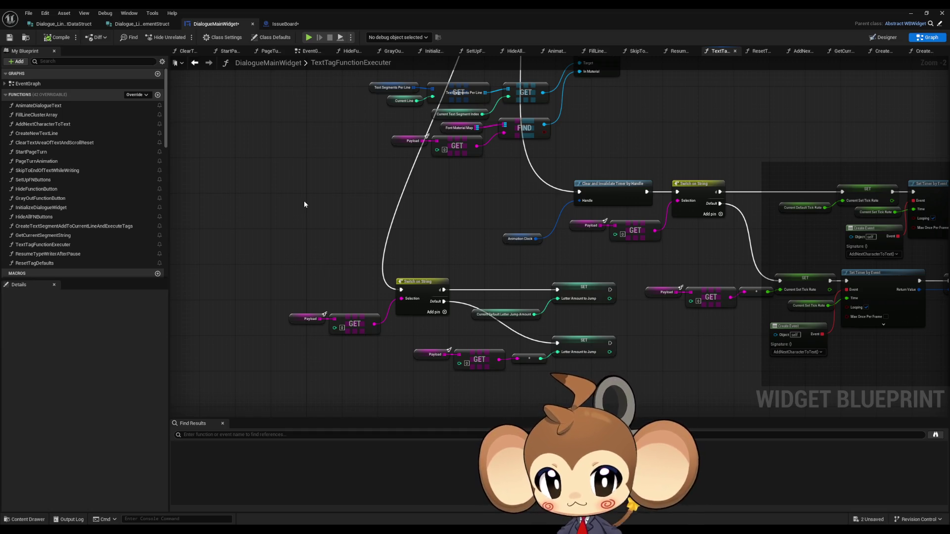
{"action": "scroll", "coordinate": [304, 206], "scroll_direction": "down", "scroll_amount": 4}
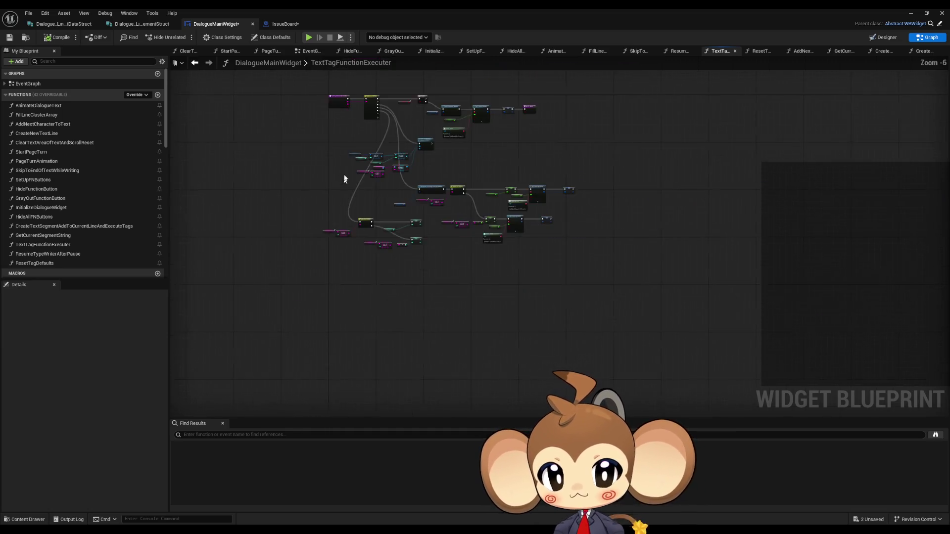
{"action": "scroll", "coordinate": [383, 196], "scroll_direction": "up", "scroll_amount": 4}
{"action": "left_click_drag", "start_coordinate": [384, 242], "coordinate": [394, 251]}
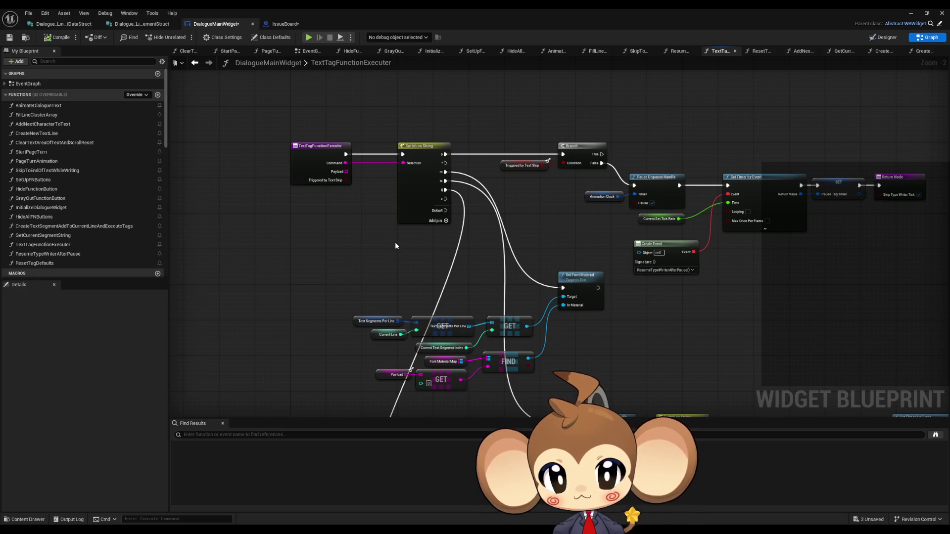
{"action": "scroll", "coordinate": [381, 217], "scroll_direction": "down", "scroll_amount": 2}
{"action": "scroll", "coordinate": [410, 183], "scroll_direction": "up", "scroll_amount": 3}
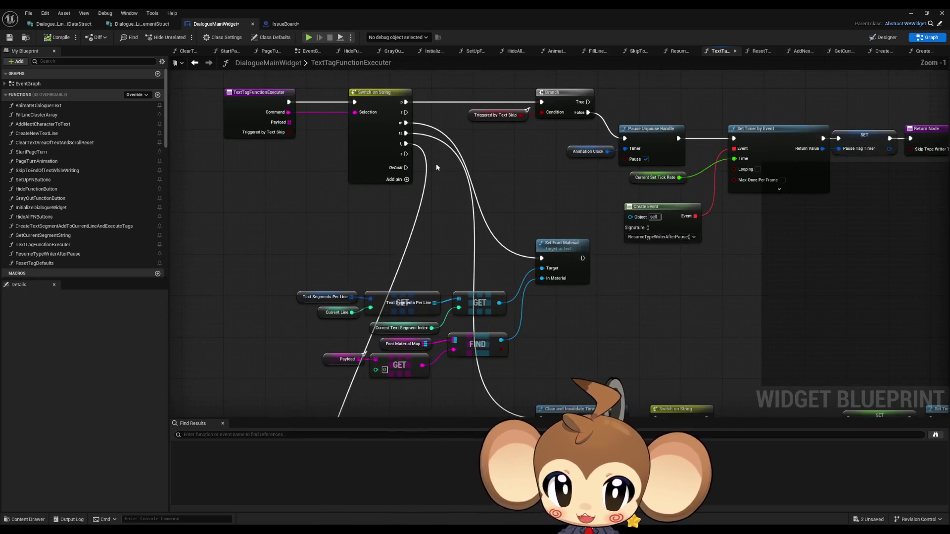
{"action": "left_click_drag", "start_coordinate": [428, 206], "coordinate": [431, 168]}
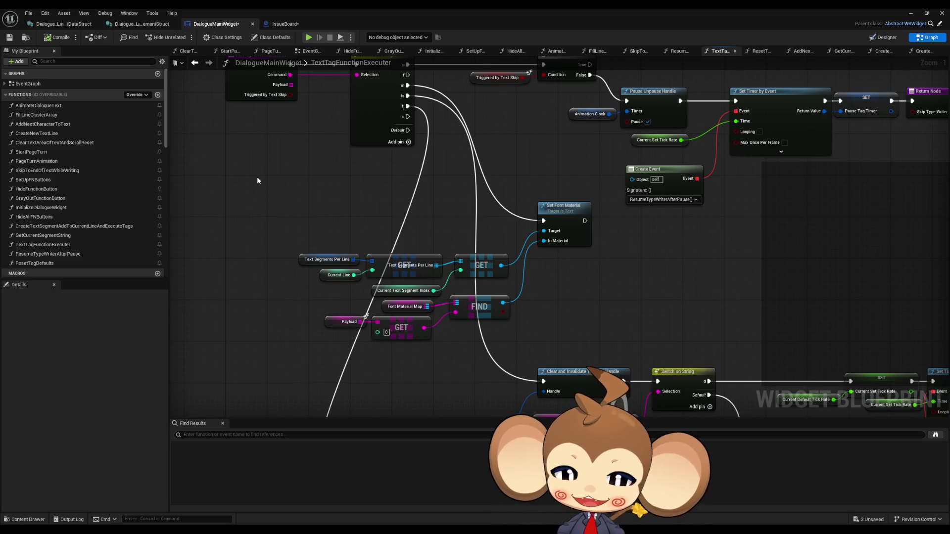
{"action": "mouse_move", "coordinate": [309, 250]}
{"action": "left_mouse_down"}
{"action": "mouse_move", "coordinate": [471, 320]}
{"action": "mouse_move", "coordinate": [376, 307]}
{"action": "mouse_move", "coordinate": [346, 288]}
{"action": "left_mouse_up"}
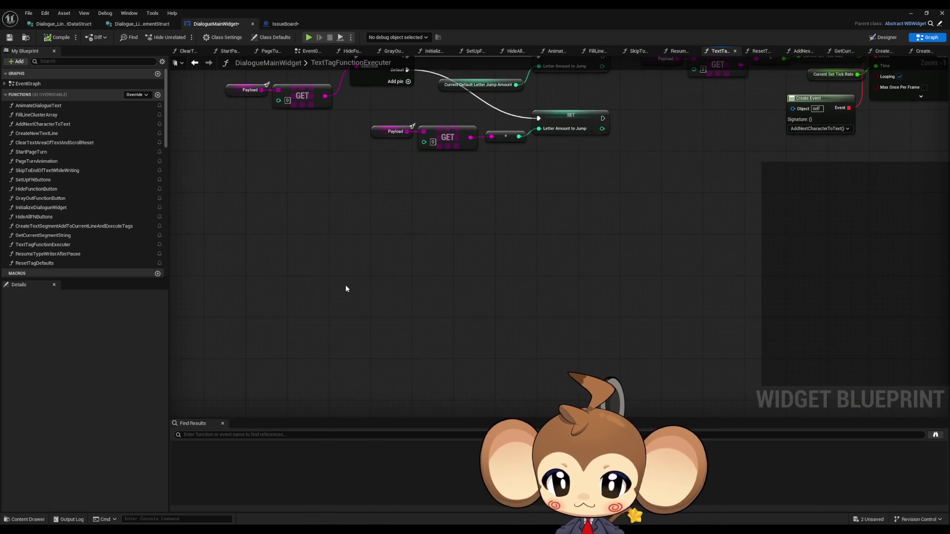
Paste the lookup nodes and add a Set Font node fed by Make Slate Font Info.
{"action": "key", "text": "ctrl+v"}
{"action": "left_click", "coordinate": [429, 198]}
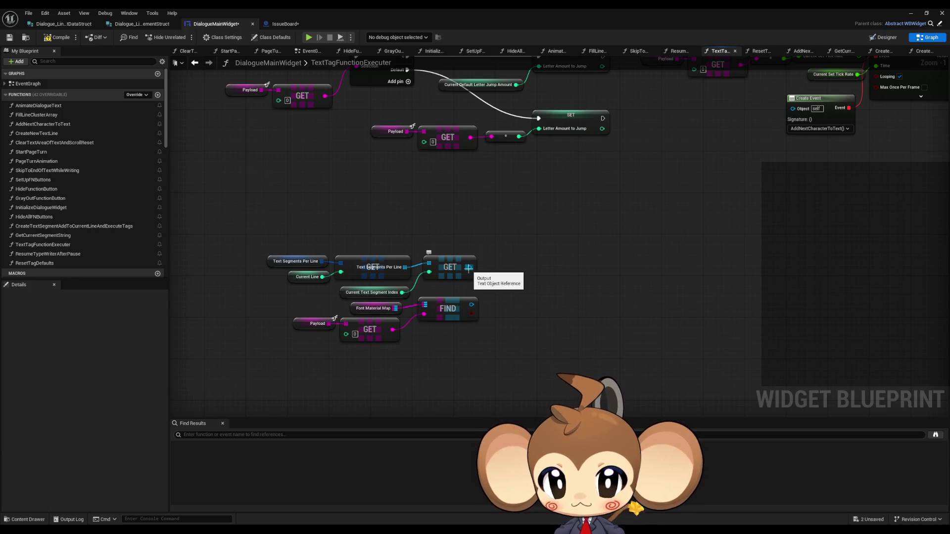
{"action": "left_click_drag", "start_coordinate": [468, 268], "coordinate": [504, 253]}
{"action": "type", "text": "font"}
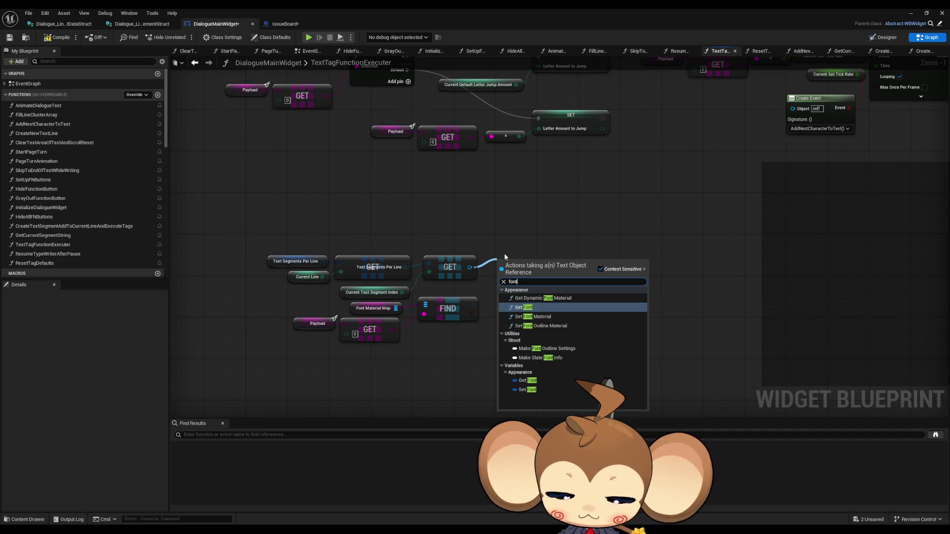
{"action": "key", "text": "Return"}
{"action": "mouse_move", "coordinate": [514, 275]}
{"action": "left_mouse_down"}
{"action": "mouse_move", "coordinate": [565, 264]}
{"action": "mouse_move", "coordinate": [528, 305]}
{"action": "mouse_move", "coordinate": [483, 314]}
{"action": "left_mouse_up"}
{"action": "type", "text": "make"}
{"action": "key", "text": "Return"}
Search the text segment's actions for 'slatebrush', then glance at the Designer layout.
{"action": "left_click_drag", "start_coordinate": [360, 277], "coordinate": [403, 257]}
{"action": "type", "text": "slate"}
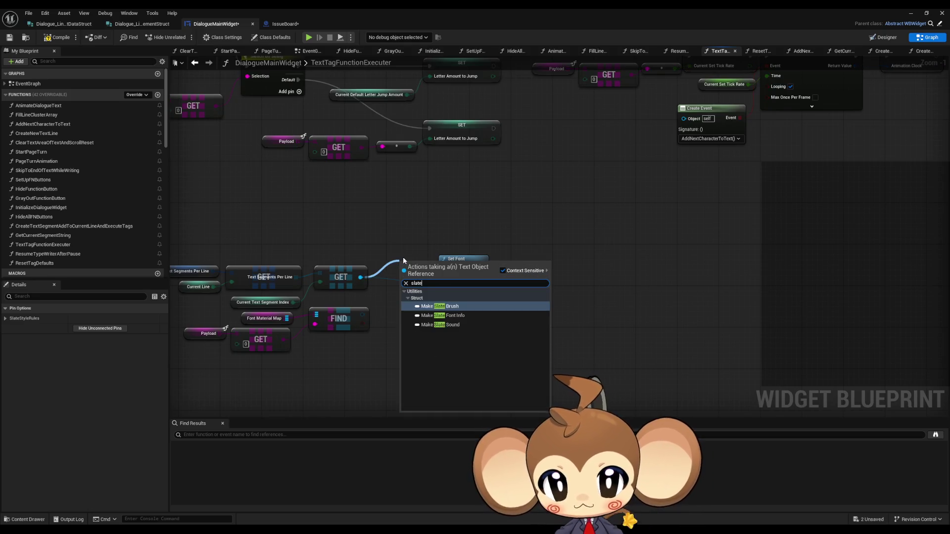
{"action": "type", "text": "brush"}
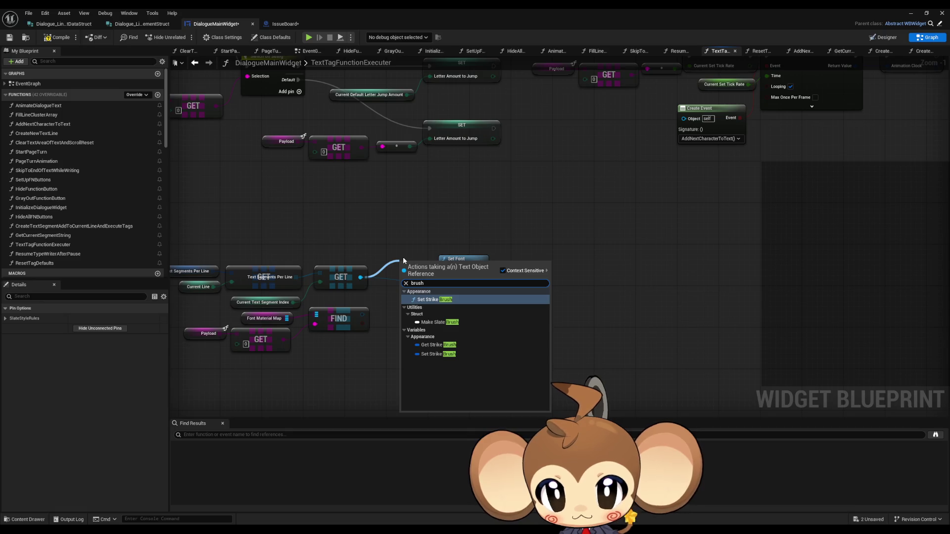
{"action": "left_click", "coordinate": [534, 173]}
{"action": "left_click", "coordinate": [885, 38]}
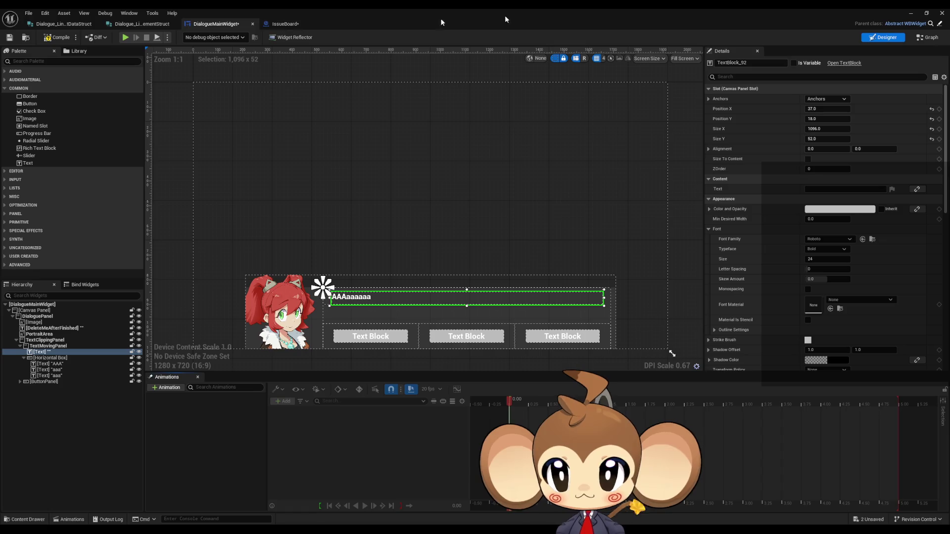
{"action": "left_click", "coordinate": [927, 38]}
Add a Get Font node on the text segment and move Make Slate Font Info lower.
{"action": "left_click_drag", "start_coordinate": [361, 277], "coordinate": [391, 263]}
{"action": "type", "text": "color"}
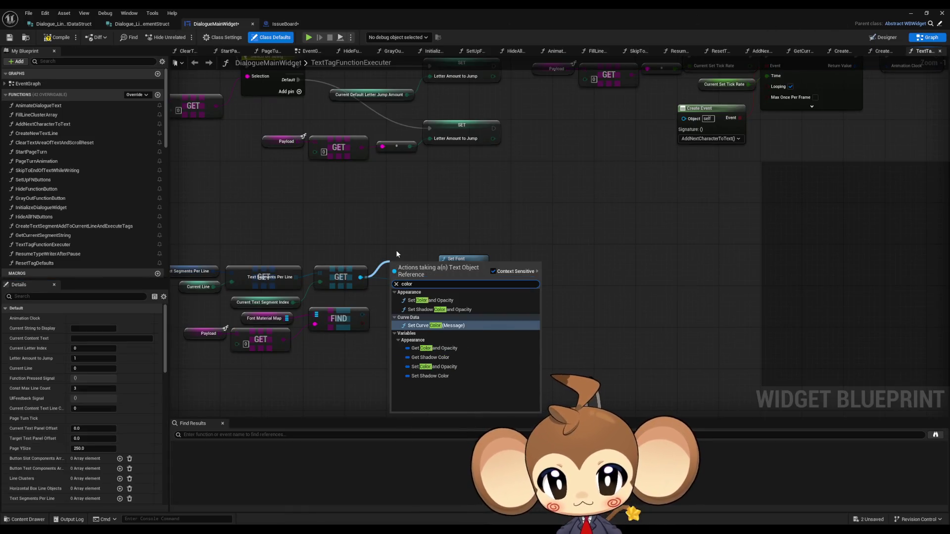
{"action": "type", "text": " op"}
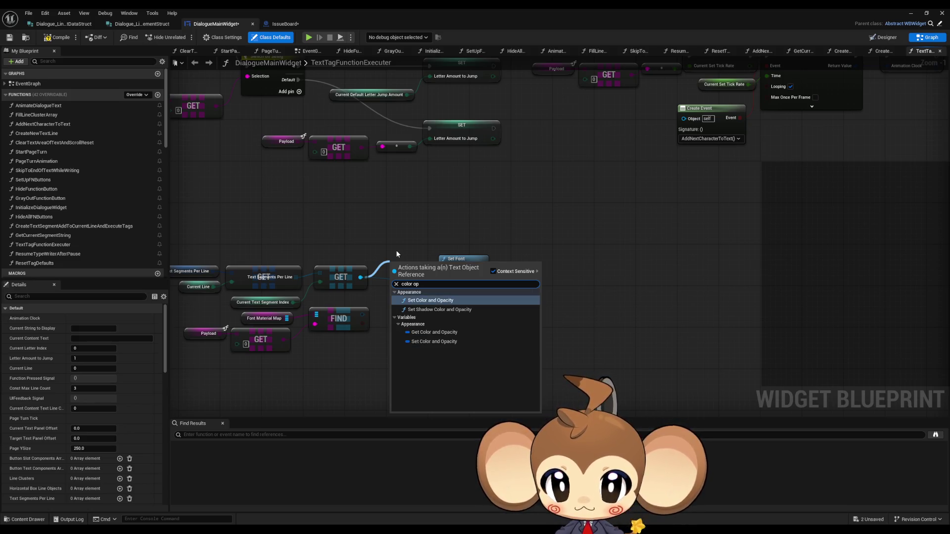
{"action": "key", "text": "ctrl+a"}
{"action": "type", "text": "a"}
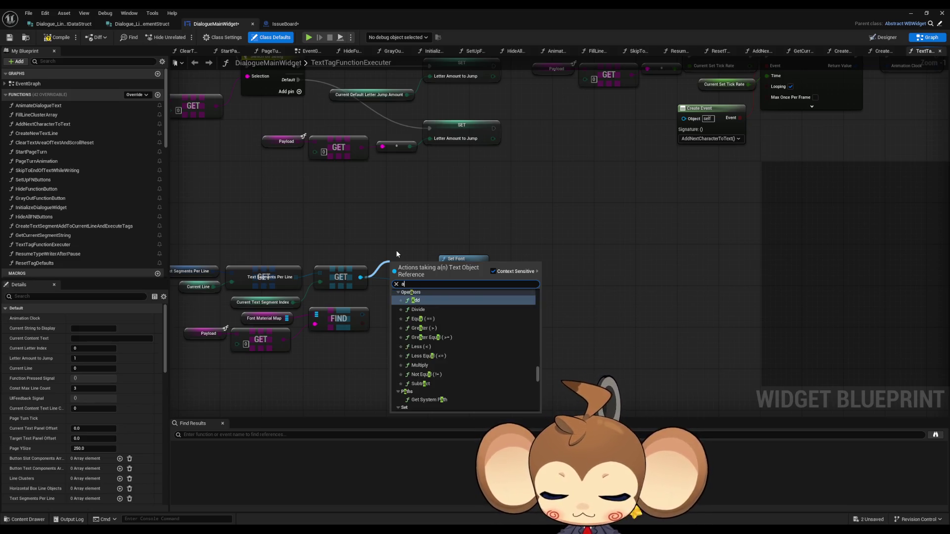
{"action": "type", "text": "ppen"}
{"action": "key", "text": "BackSpace"}
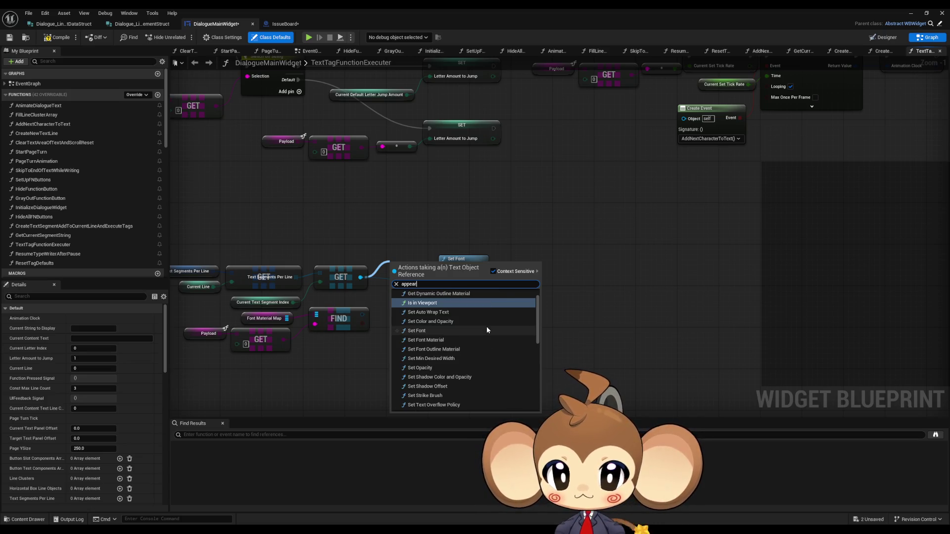
{"action": "type", "text": "arence"}
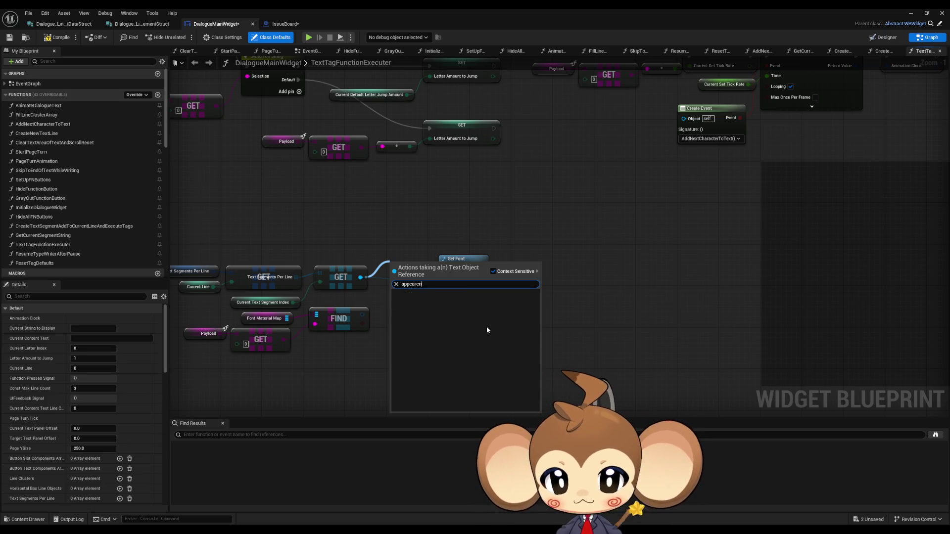
{"action": "key", "text": "BackSpace"}
{"action": "key", "text": "BackSpace"}
{"action": "key", "text": "BackSpace"}
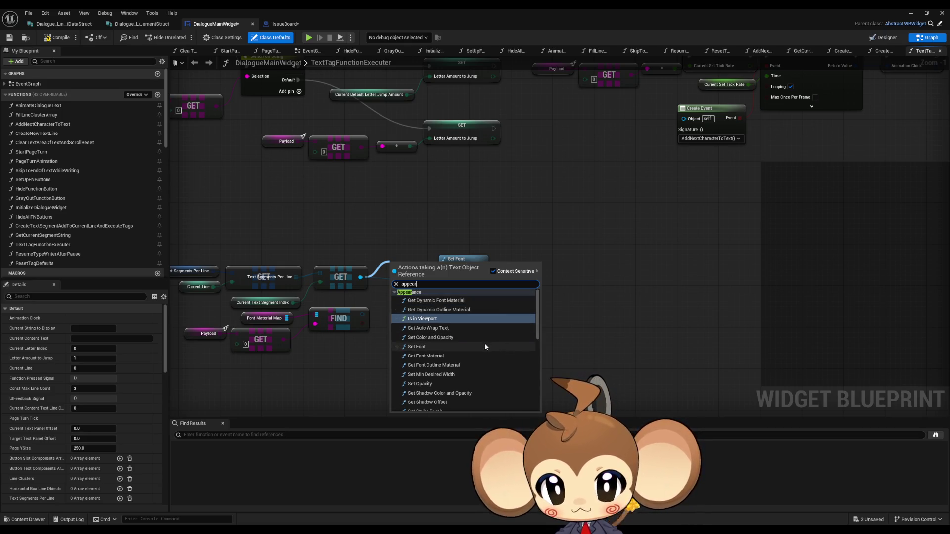
{"action": "type", "text": "a"}
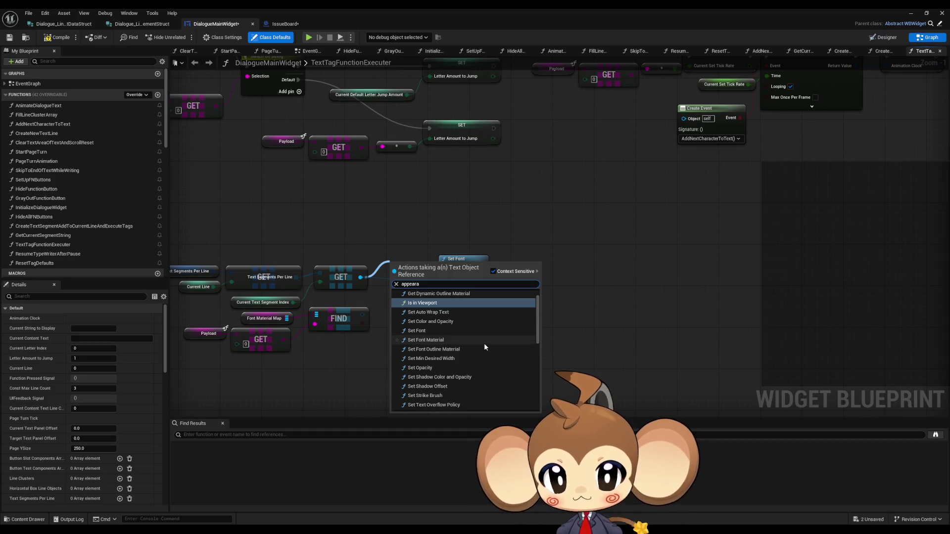
{"action": "type", "text": "nce"}
{"action": "scroll", "coordinate": [470, 356], "scroll_direction": "down", "scroll_amount": 3}
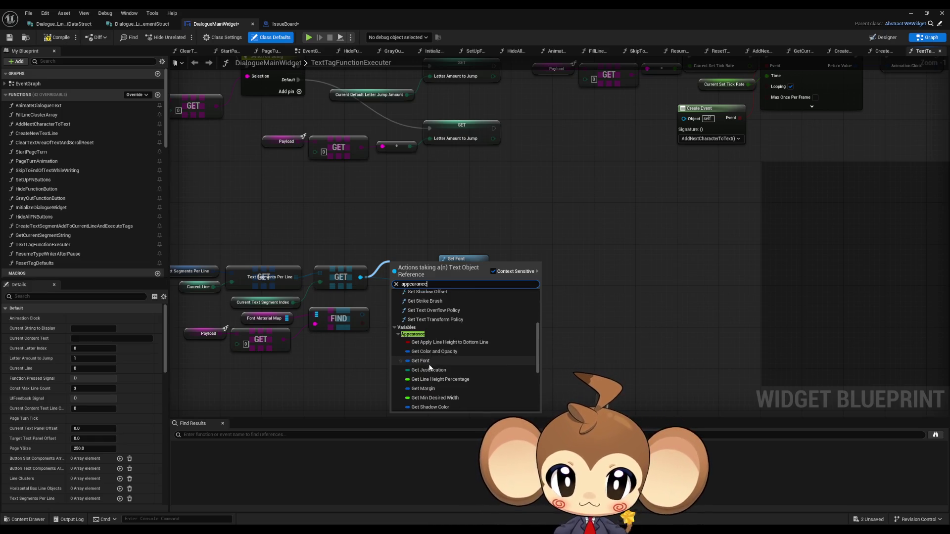
{"action": "scroll", "coordinate": [429, 366], "scroll_direction": "down", "scroll_amount": 1}
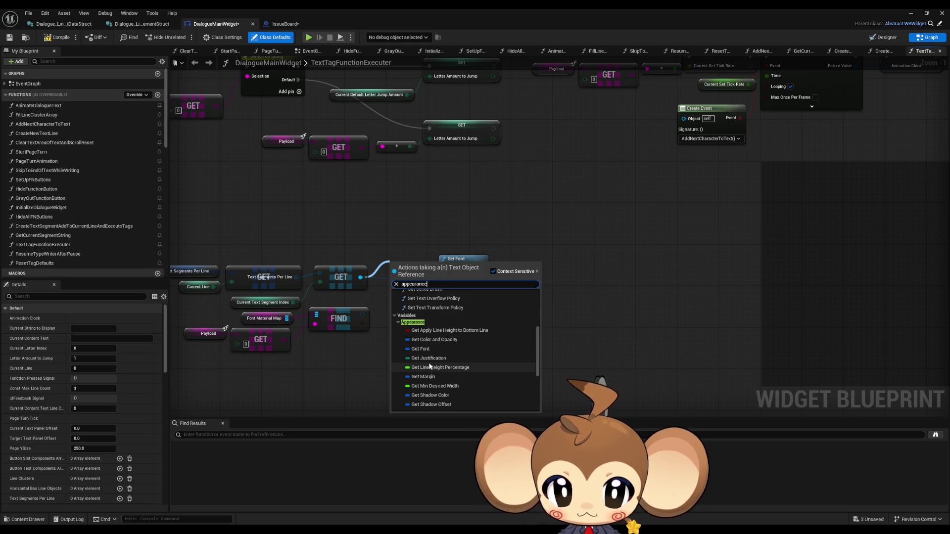
{"action": "left_click", "coordinate": [425, 349]}
{"action": "mouse_move", "coordinate": [477, 316]}
{"action": "left_mouse_down"}
{"action": "mouse_move", "coordinate": [502, 337]}
{"action": "mouse_move", "coordinate": [439, 229]}
{"action": "left_mouse_up"}
{"action": "left_click", "coordinate": [470, 325]}
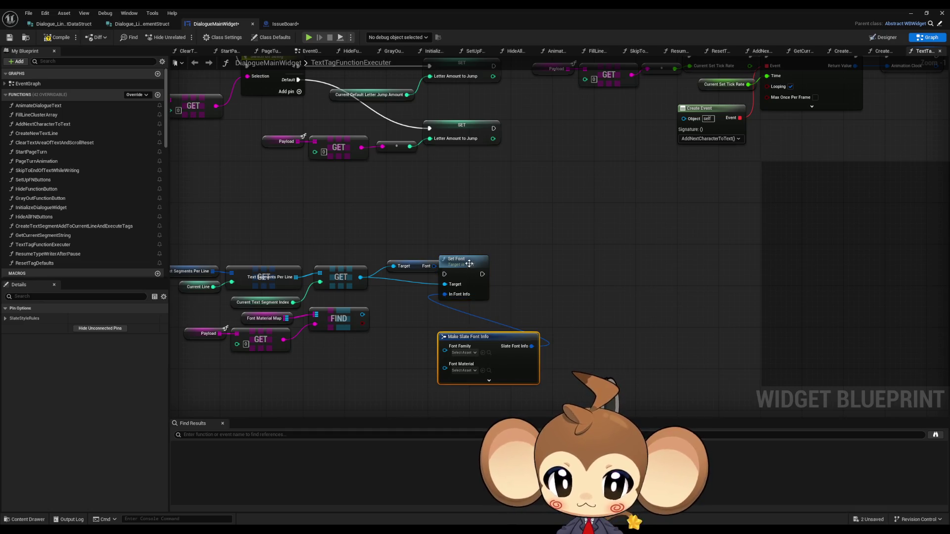
Delete the Make Slate Font Info node and split the Font output struct.
{"action": "left_click_drag", "start_coordinate": [460, 259], "coordinate": [513, 260]}
{"action": "left_click", "coordinate": [476, 344]}
{"action": "key", "text": "Delete"}
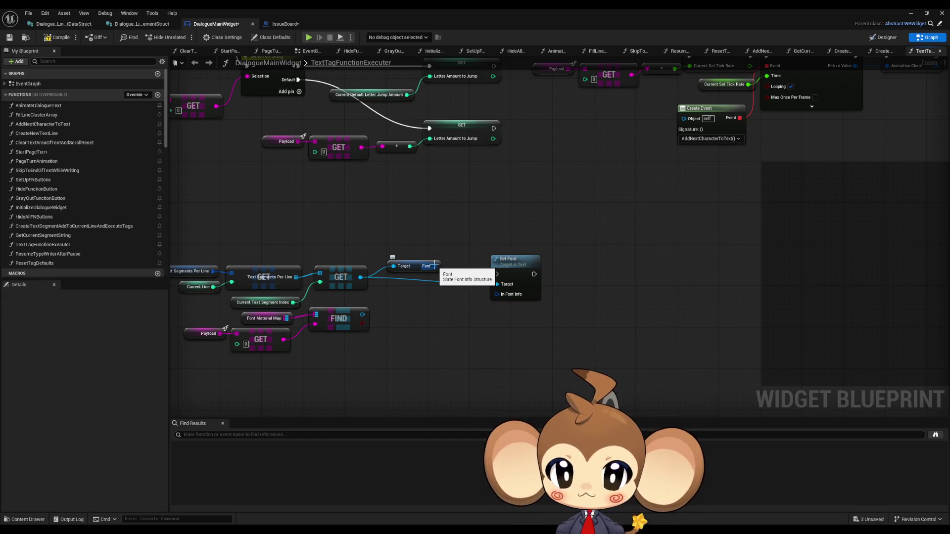
{"action": "right_click", "coordinate": [434, 266]}
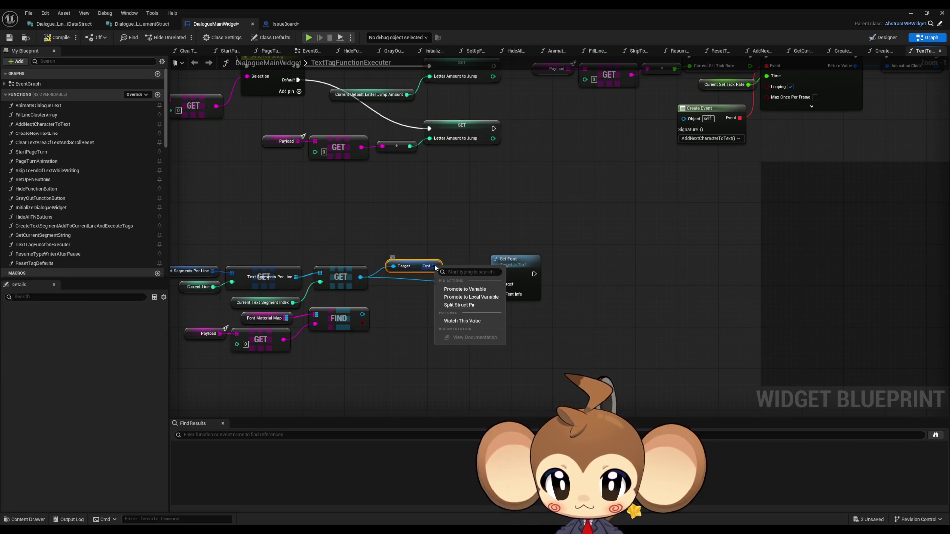
{"action": "left_click", "coordinate": [467, 305]}
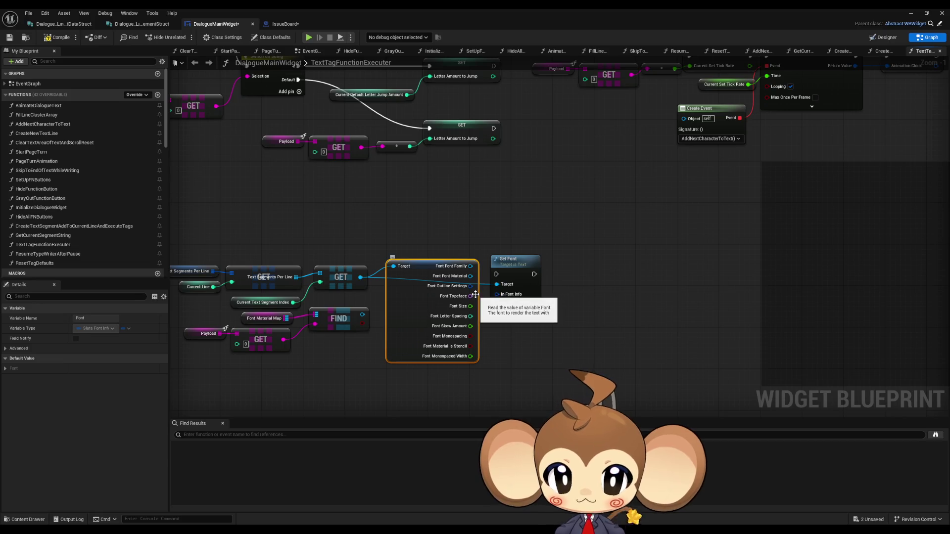
Delete the Font Material Map and FIND nodes and reposition the Payload, GET and Set Font nodes.
{"action": "scroll", "coordinate": [483, 307], "scroll_direction": "up", "scroll_amount": 1}
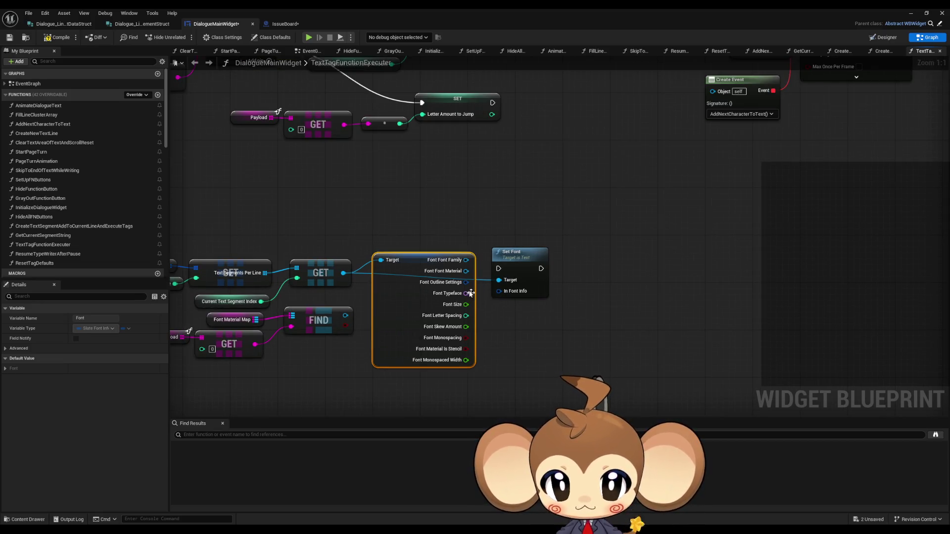
{"action": "left_click_drag", "start_coordinate": [510, 252], "coordinate": [539, 253]}
{"action": "left_click_drag", "start_coordinate": [440, 268], "coordinate": [457, 268]}
{"action": "left_click_drag", "start_coordinate": [294, 328], "coordinate": [389, 316]}
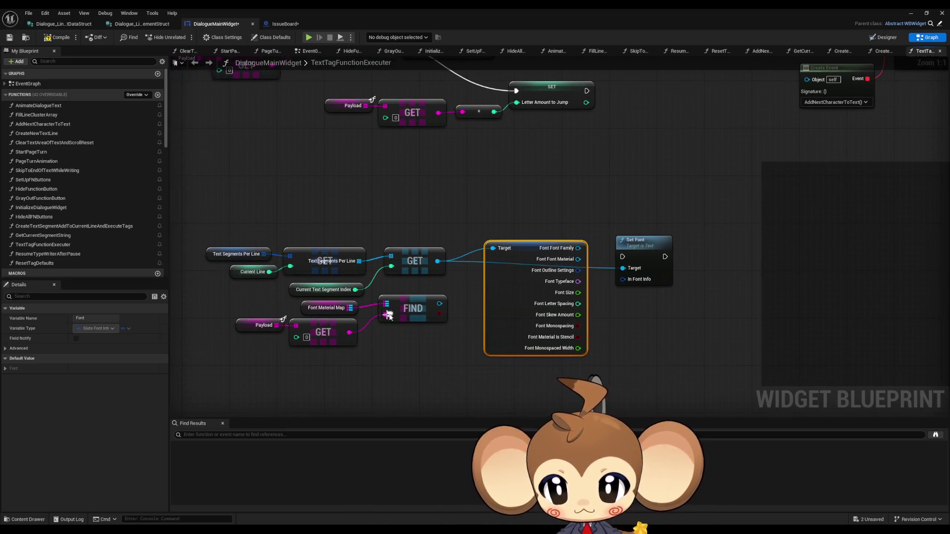
{"action": "left_click", "coordinate": [321, 312]}
{"action": "key", "text": "Delete"}
{"action": "mouse_move", "coordinate": [228, 346]}
{"action": "left_mouse_down"}
{"action": "mouse_move", "coordinate": [311, 335]}
{"action": "mouse_move", "coordinate": [437, 371]}
{"action": "mouse_move", "coordinate": [555, 386]}
{"action": "left_mouse_up"}
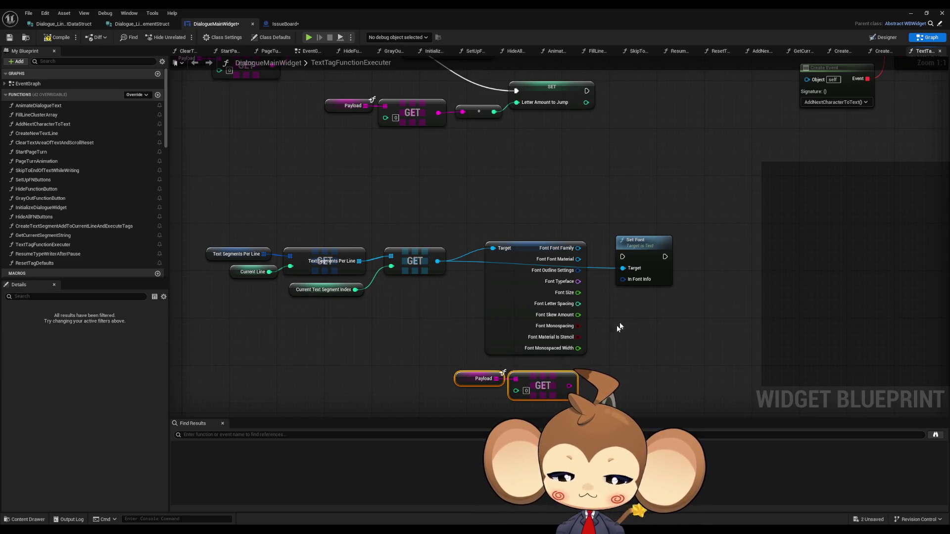
{"action": "left_click_drag", "start_coordinate": [620, 328], "coordinate": [530, 332]}
{"action": "left_click_drag", "start_coordinate": [554, 258], "coordinate": [585, 257]}
Try adding a Make Slate Font Info node to Set Font, then remove it.
{"action": "mouse_move", "coordinate": [532, 286]}
{"action": "left_mouse_down"}
{"action": "mouse_move", "coordinate": [507, 296]}
{"action": "mouse_move", "coordinate": [514, 297]}
{"action": "left_mouse_up"}
{"action": "type", "text": "make"}
{"action": "key", "text": "Return"}
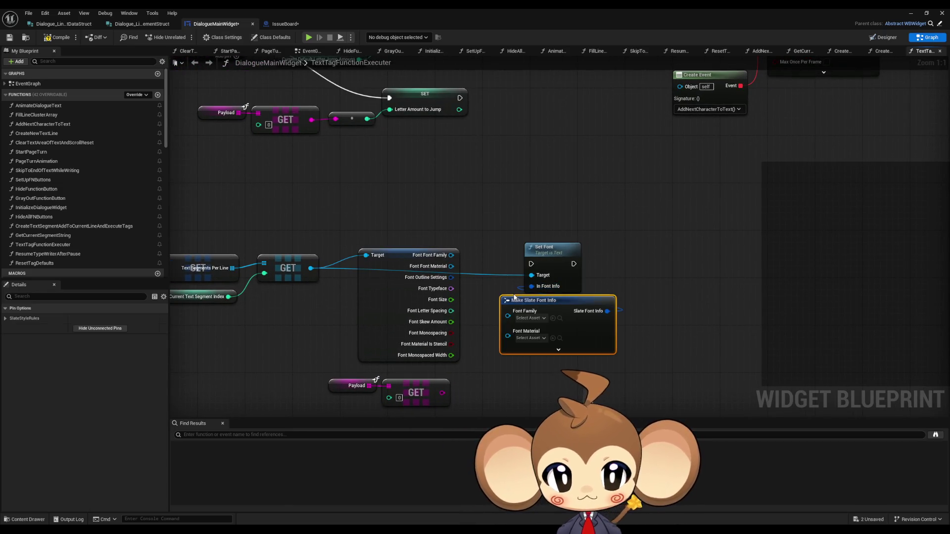
{"action": "mouse_move", "coordinate": [562, 265]}
{"action": "left_mouse_down"}
{"action": "mouse_move", "coordinate": [657, 265]}
{"action": "mouse_move", "coordinate": [558, 299]}
{"action": "left_mouse_up"}
{"action": "left_click", "coordinate": [564, 300]}
{"action": "key", "text": "Delete"}
{"action": "left_click", "coordinate": [466, 255]}
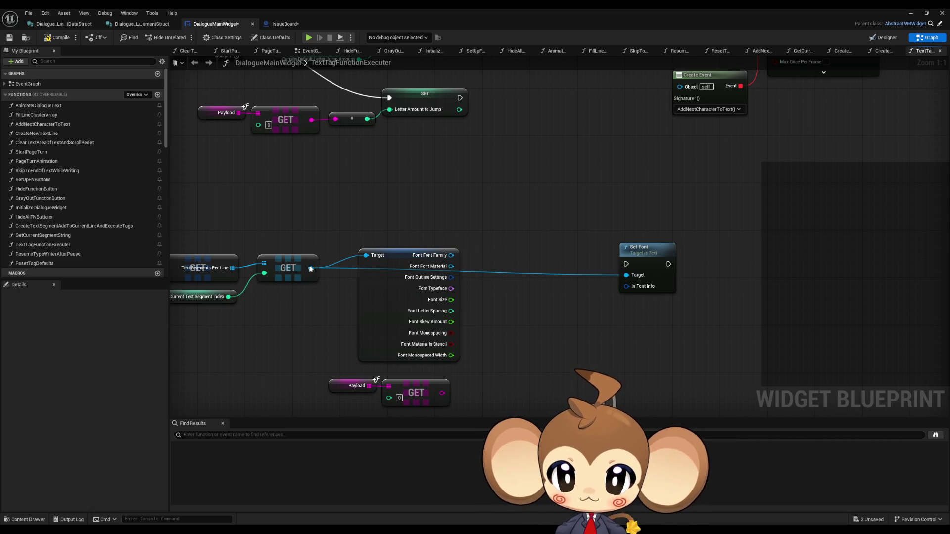
{"action": "left_click_drag", "start_coordinate": [389, 294], "coordinate": [395, 239]}
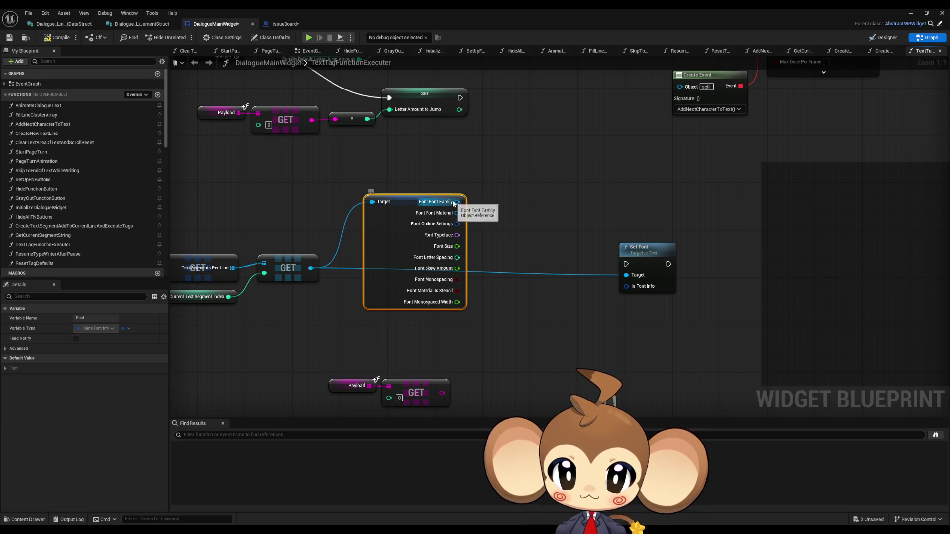
Recombine Font Outline Settings and the split Font pins into a single Font output.
{"action": "right_click", "coordinate": [457, 225]}
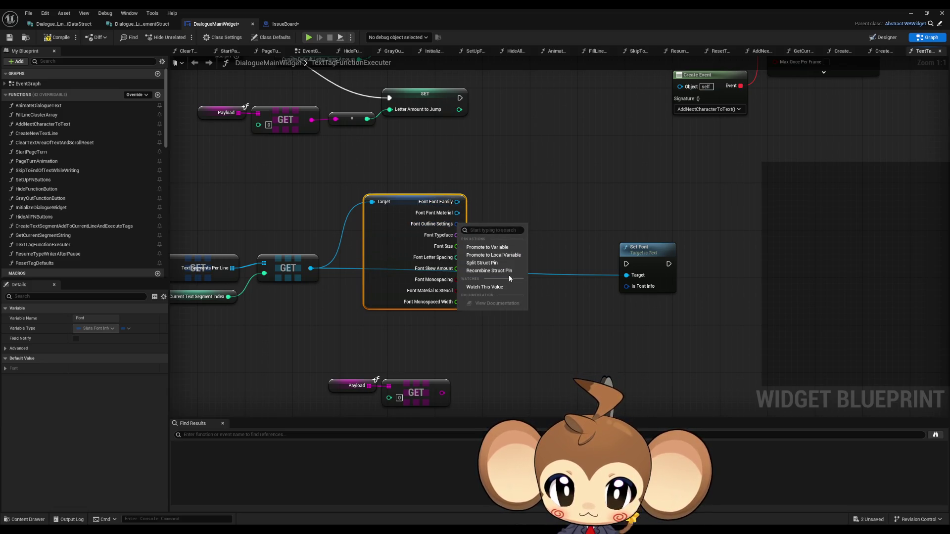
{"action": "left_click", "coordinate": [498, 264]}
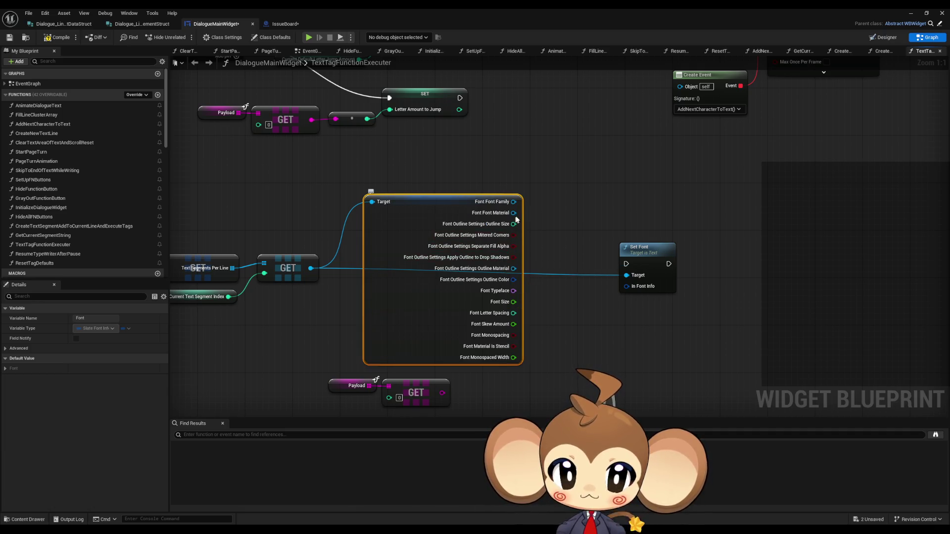
{"action": "right_click", "coordinate": [516, 229]}
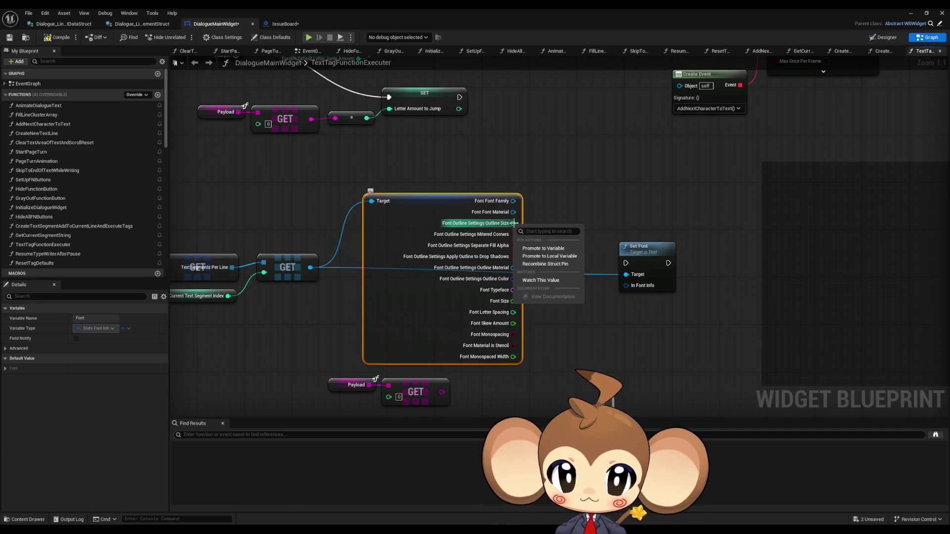
{"action": "left_click", "coordinate": [544, 266]}
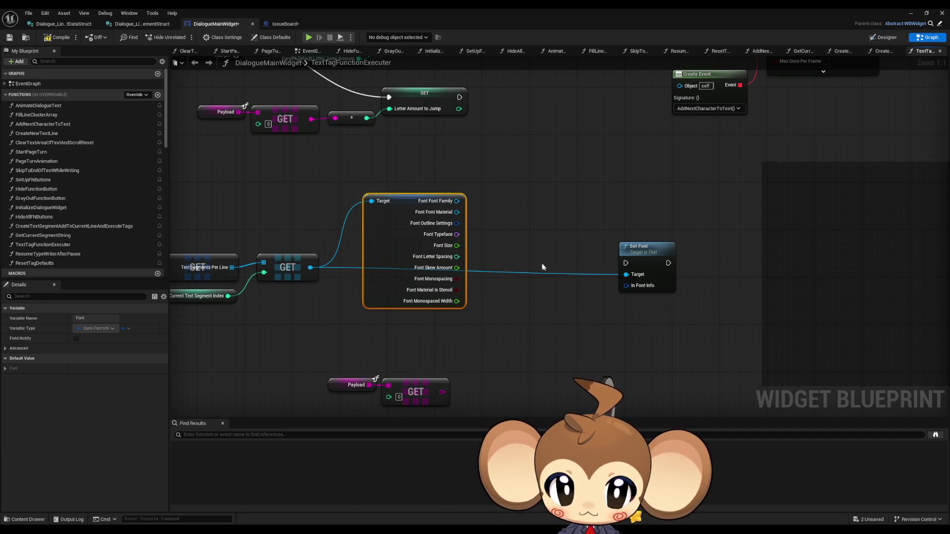
{"action": "right_click", "coordinate": [455, 226]}
{"action": "left_click", "coordinate": [487, 270]}
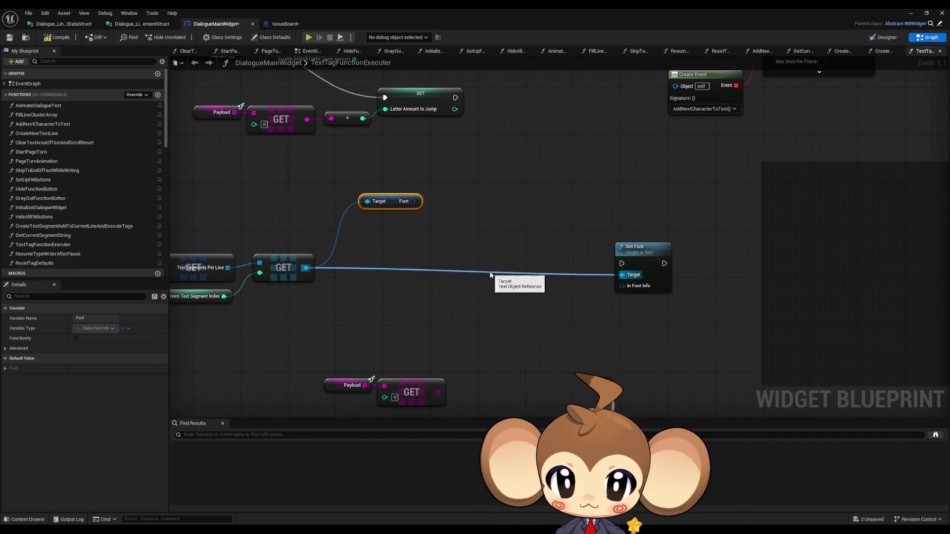
{"action": "mouse_move", "coordinate": [416, 203]}
{"action": "left_mouse_down"}
{"action": "mouse_move", "coordinate": [648, 301]}
{"action": "mouse_move", "coordinate": [452, 243]}
{"action": "mouse_move", "coordinate": [474, 218]}
{"action": "left_mouse_up"}
{"action": "type", "text": "break"}
{"action": "key", "text": "Return"}
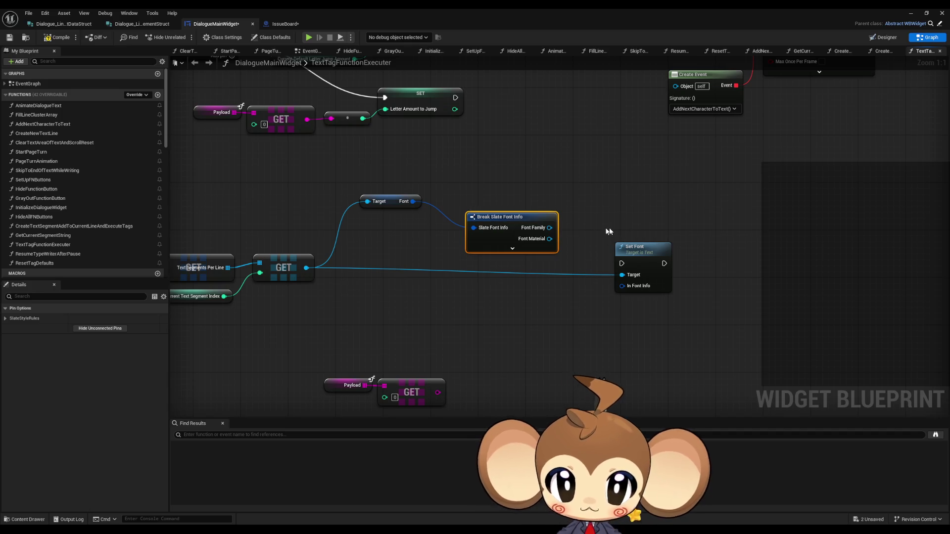
{"action": "left_click", "coordinate": [512, 248]}
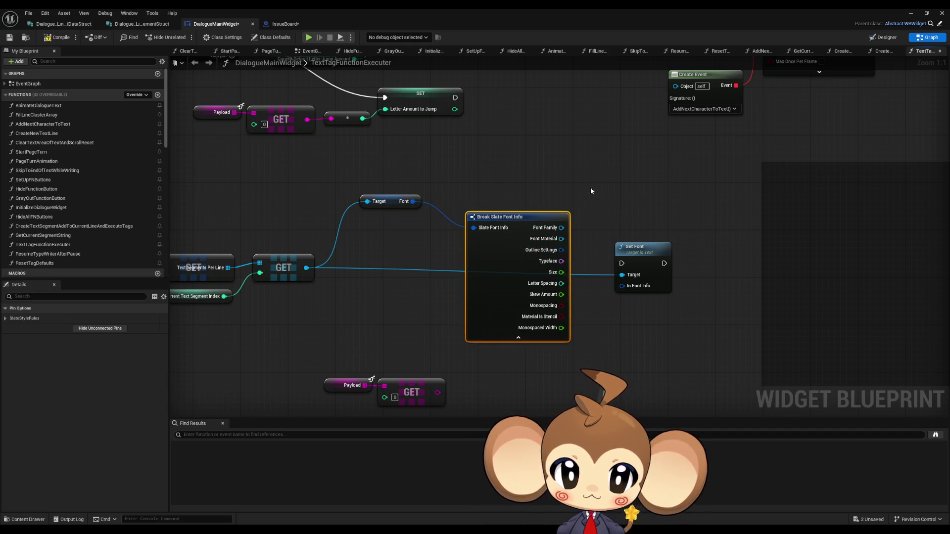
{"action": "right_click", "coordinate": [414, 201]}
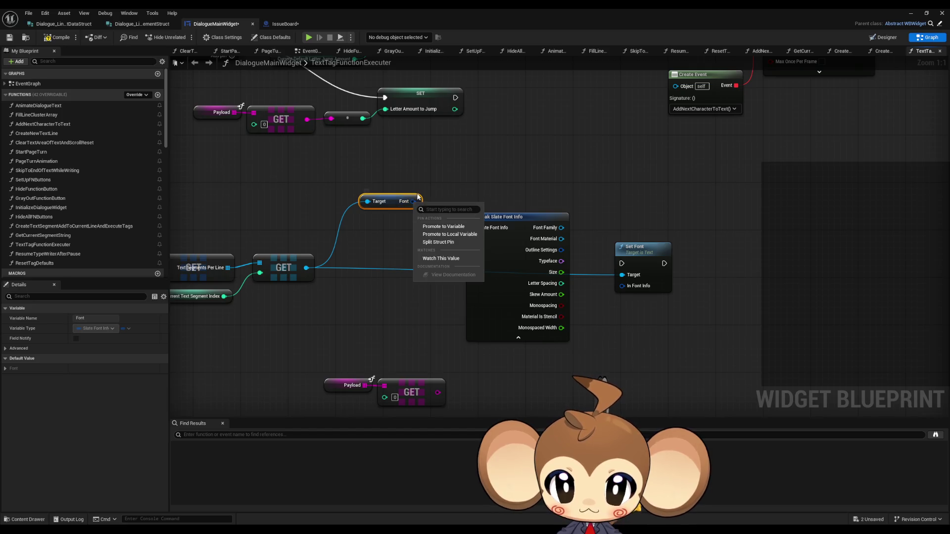
{"action": "left_click", "coordinate": [426, 184]}
{"action": "mouse_move", "coordinate": [413, 202]}
{"action": "left_mouse_down"}
{"action": "mouse_move", "coordinate": [402, 253]}
{"action": "mouse_move", "coordinate": [519, 166]}
{"action": "left_mouse_up"}
{"action": "type", "text": "make"}
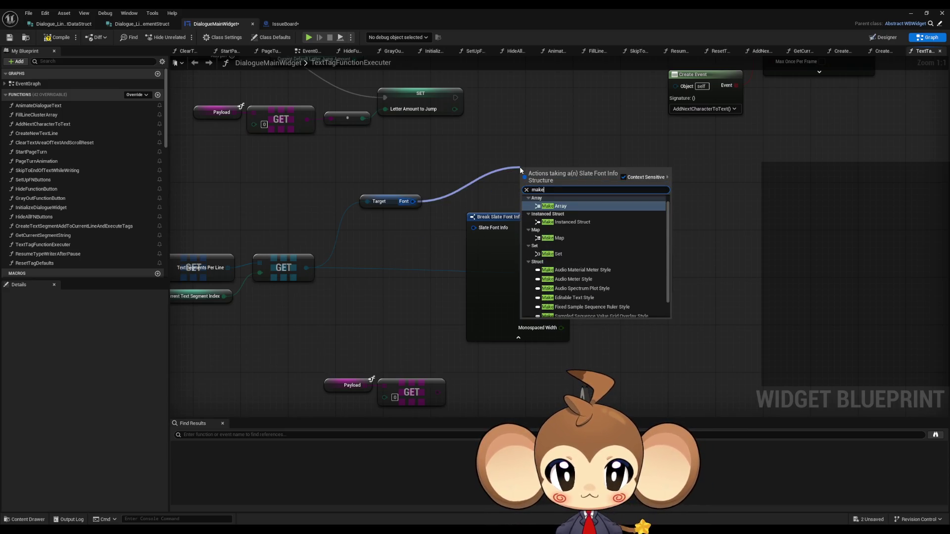
{"action": "type", "text": " font"}
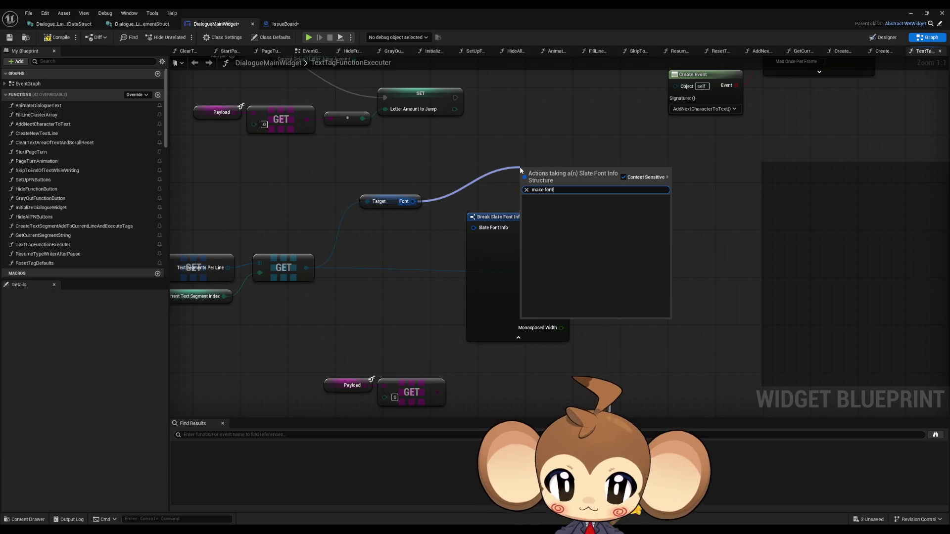
{"action": "type", "text": "break"}
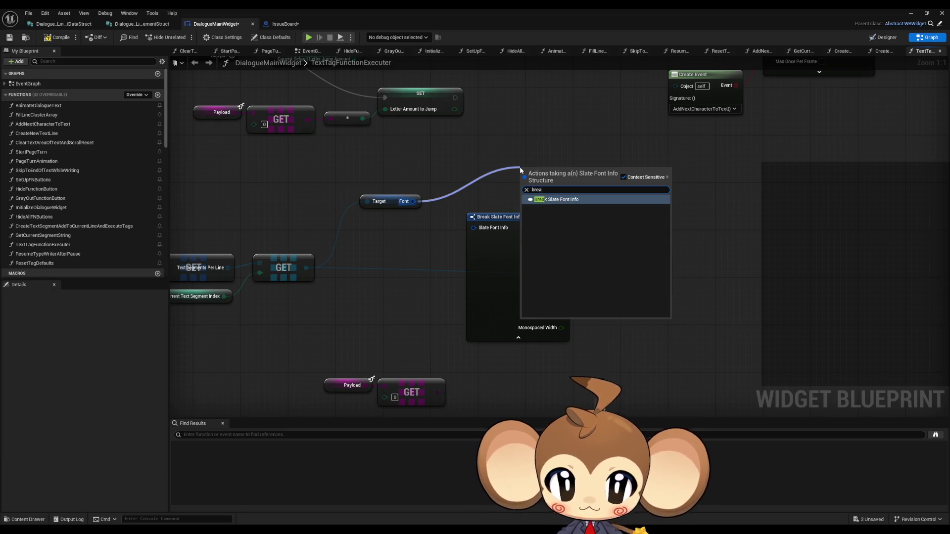
{"action": "key", "text": "Escape"}
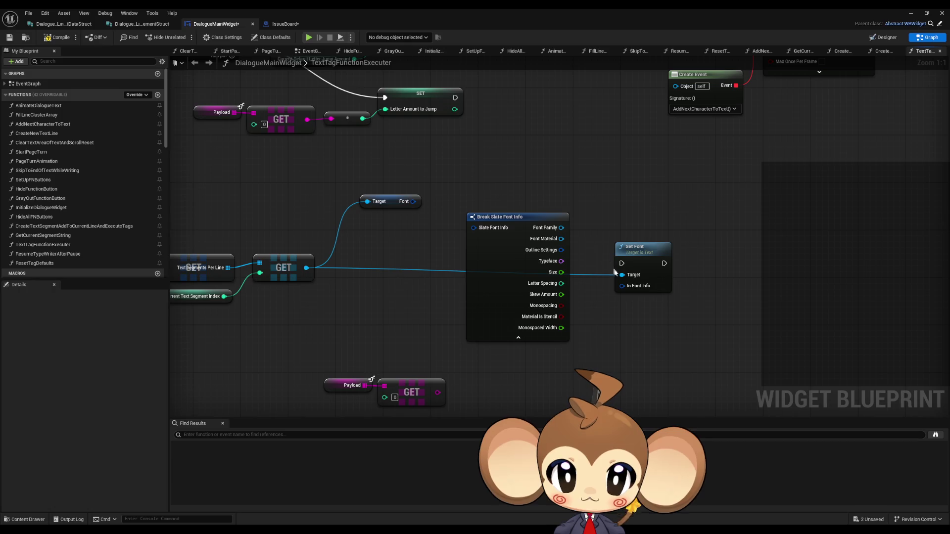
{"action": "left_click_drag", "start_coordinate": [621, 286], "coordinate": [626, 327]}
{"action": "type", "text": "make fo"}
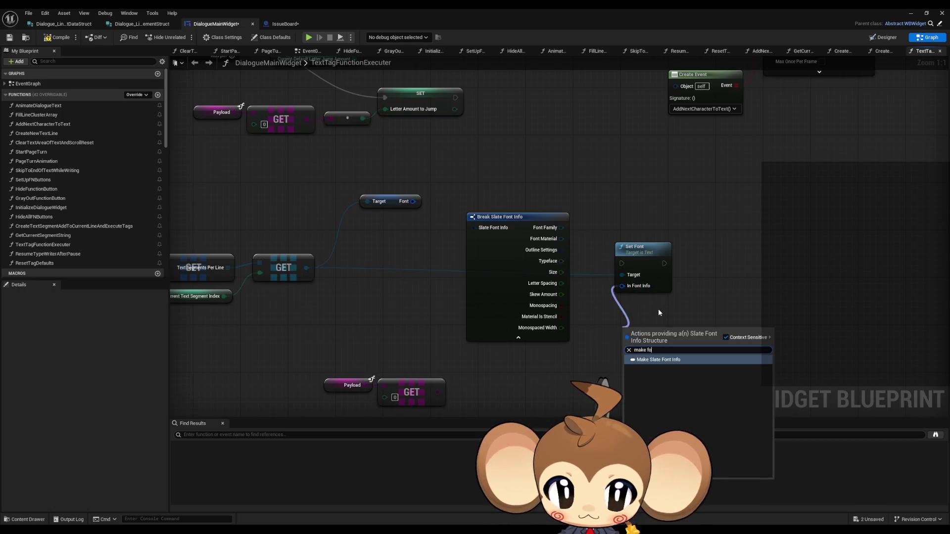
{"action": "key", "text": "Return"}
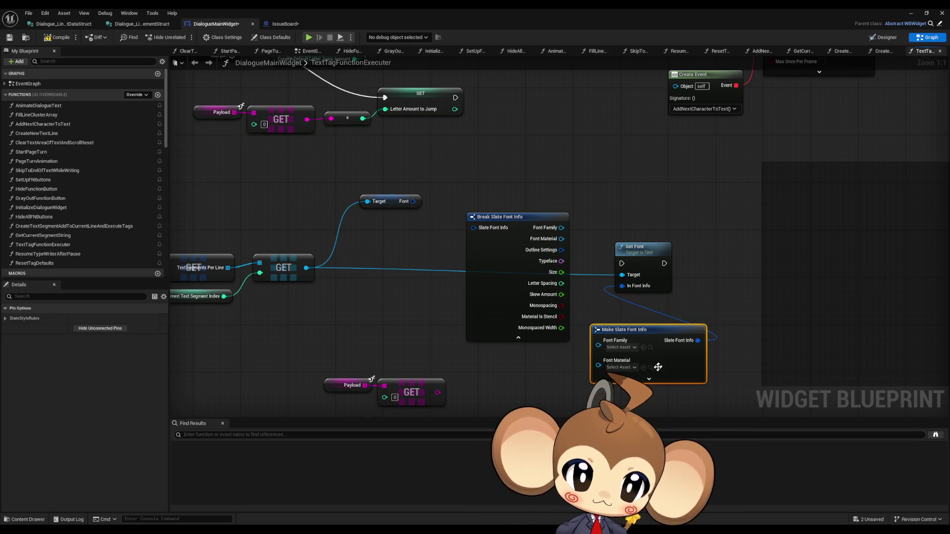
{"action": "left_click", "coordinate": [649, 378]}
{"action": "mouse_move", "coordinate": [645, 315]}
{"action": "left_mouse_down"}
{"action": "mouse_move", "coordinate": [627, 234]}
{"action": "mouse_move", "coordinate": [608, 218]}
{"action": "left_mouse_up"}
{"action": "left_click_drag", "start_coordinate": [524, 130], "coordinate": [561, 243]}
{"action": "left_click_drag", "start_coordinate": [525, 152], "coordinate": [563, 266]}
{"action": "left_click_drag", "start_coordinate": [524, 164], "coordinate": [561, 277]}
{"action": "mouse_move", "coordinate": [496, 103]}
{"action": "left_mouse_down"}
{"action": "mouse_move", "coordinate": [530, 269]}
{"action": "mouse_move", "coordinate": [562, 270]}
{"action": "left_mouse_up"}
{"action": "key", "text": "Delete"}
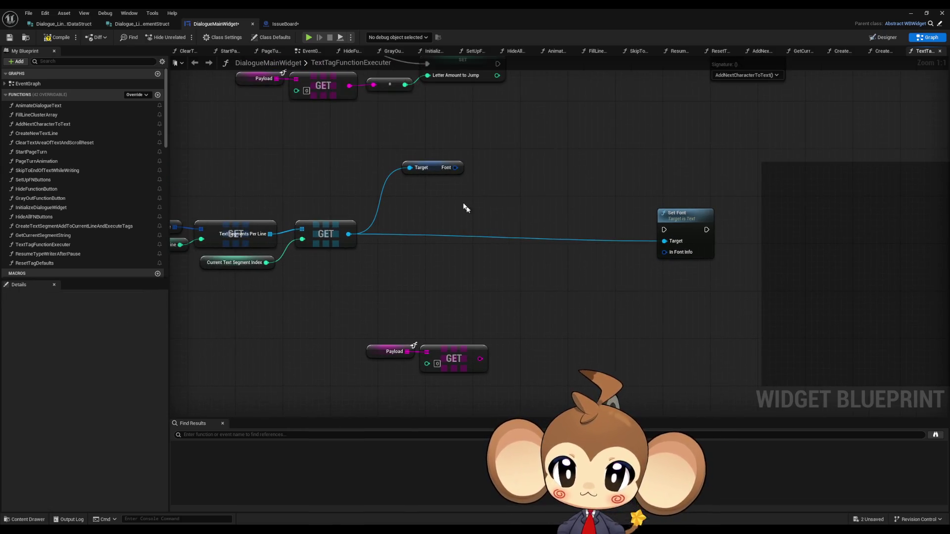
Add a Set members in Slate Font Info node on Font with Size exposed as a pin.
{"action": "mouse_move", "coordinate": [353, 235]}
{"action": "left_mouse_down"}
{"action": "mouse_move", "coordinate": [399, 233]}
{"action": "mouse_move", "coordinate": [347, 241]}
{"action": "mouse_move", "coordinate": [422, 236]}
{"action": "left_mouse_up"}
{"action": "type", "text": "font mem"}
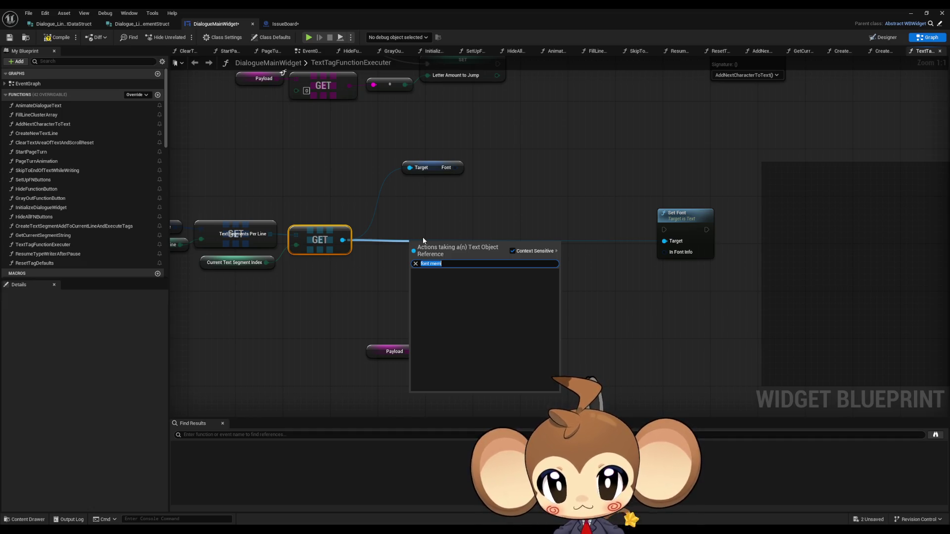
{"action": "key", "text": "Escape"}
{"action": "left_click_drag", "start_coordinate": [453, 161], "coordinate": [493, 178]}
{"action": "type", "text": "mem"}
{"action": "key", "text": "Return"}
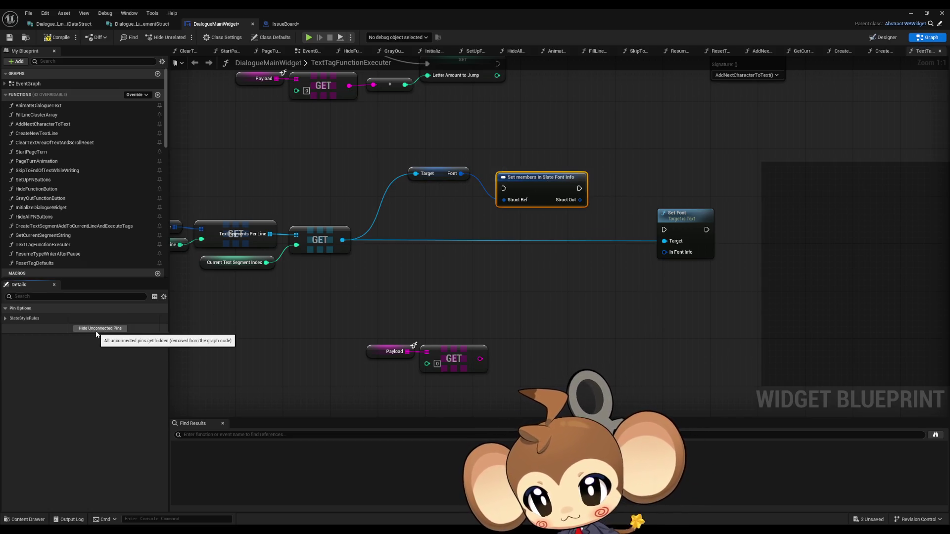
{"action": "left_click", "coordinate": [6, 319]}
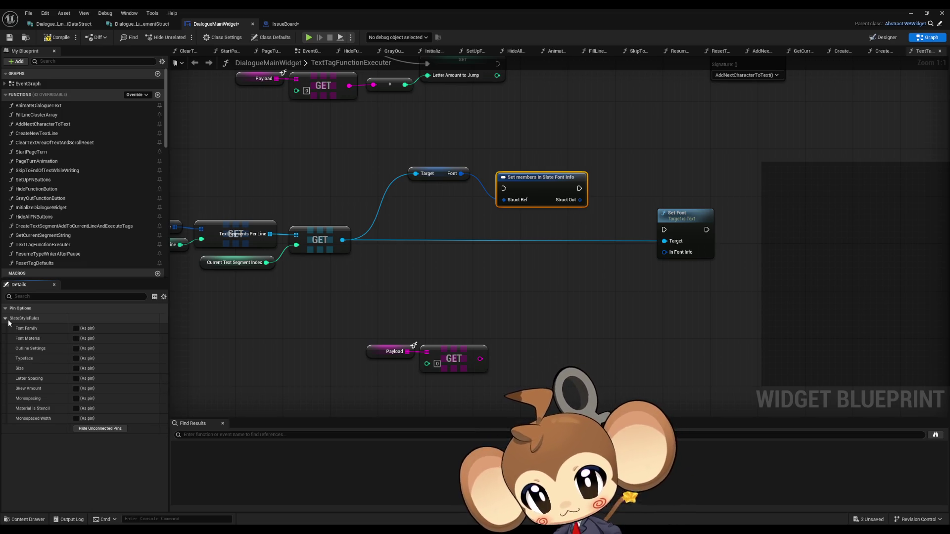
{"action": "left_click", "coordinate": [76, 368]}
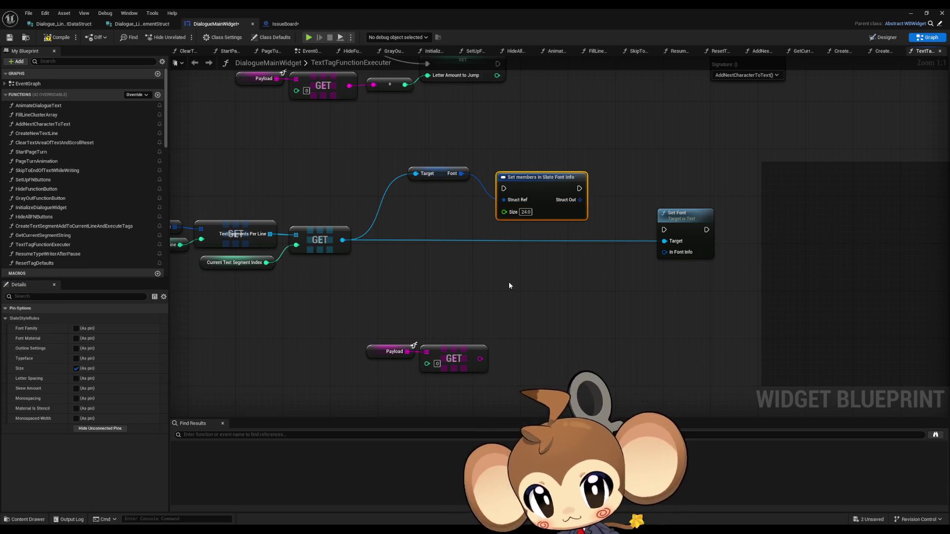
Delete Set Font and run Set members from the Switch on String output.
{"action": "left_click_drag", "start_coordinate": [435, 173], "coordinate": [405, 262]}
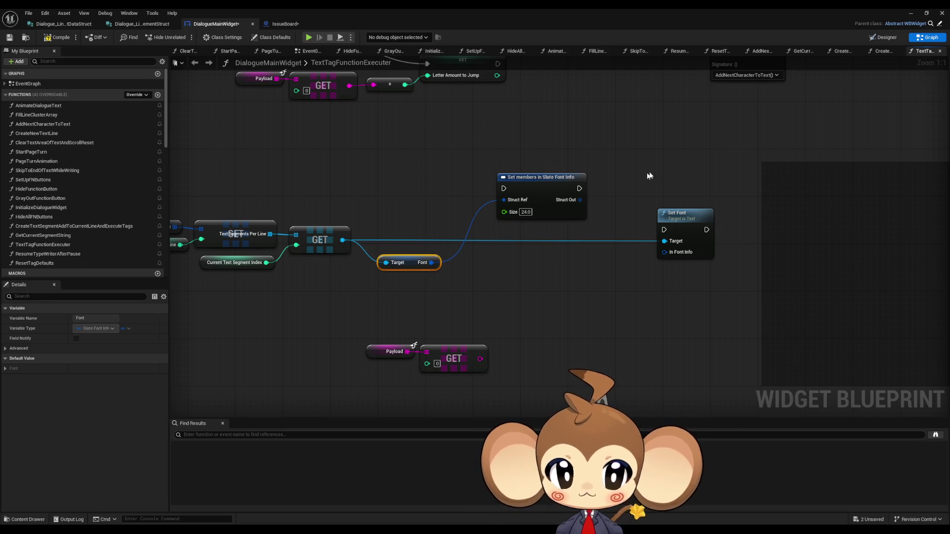
{"action": "left_click", "coordinate": [685, 214]}
{"action": "key", "text": "Delete"}
{"action": "left_click_drag", "start_coordinate": [530, 194], "coordinate": [535, 231]}
{"action": "scroll", "coordinate": [504, 229], "scroll_direction": "down", "scroll_amount": 4}
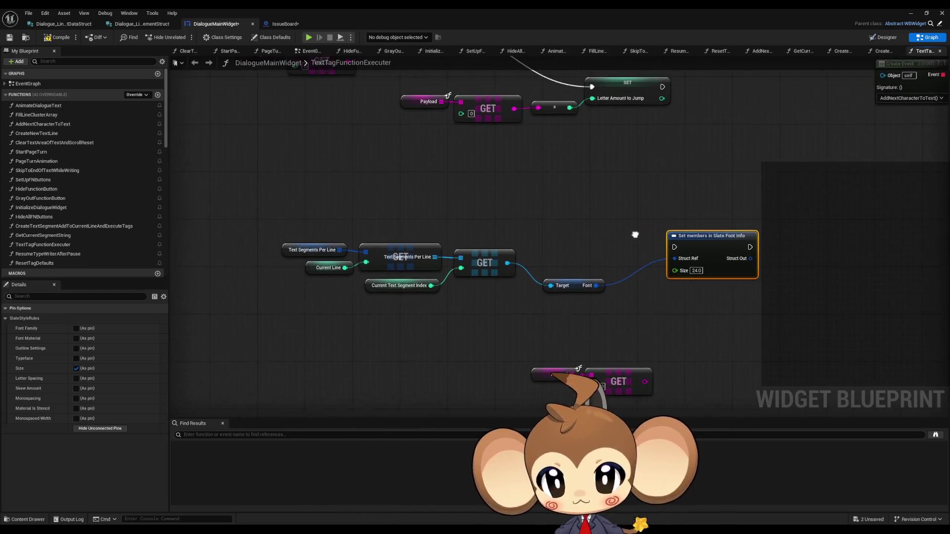
{"action": "mouse_move", "coordinate": [414, 135]}
{"action": "left_mouse_down"}
{"action": "mouse_move", "coordinate": [414, 207]}
{"action": "mouse_move", "coordinate": [494, 352]}
{"action": "mouse_move", "coordinate": [527, 305]}
{"action": "left_mouse_up"}
{"action": "scroll", "coordinate": [414, 206], "scroll_direction": "up", "scroll_amount": 1}
{"action": "scroll", "coordinate": [494, 353], "scroll_direction": "up", "scroll_amount": 1}
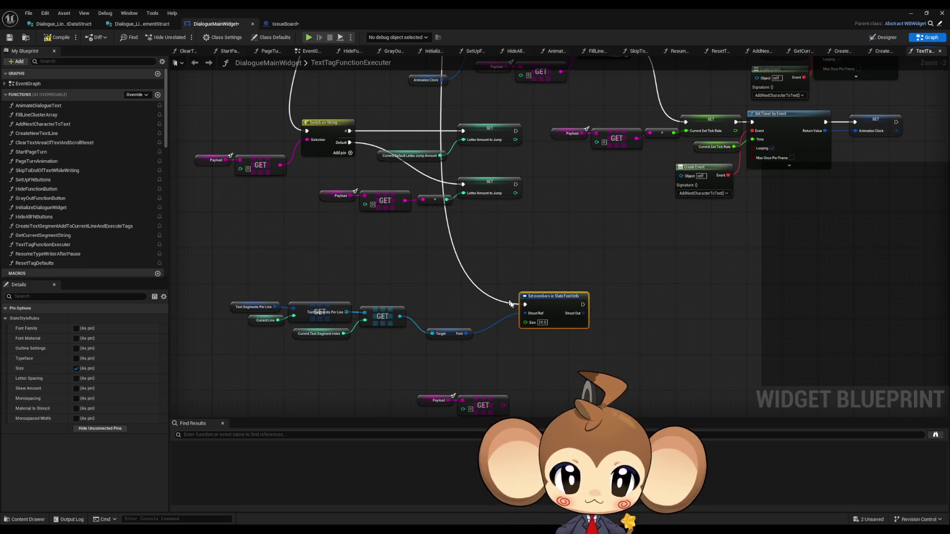
{"action": "scroll", "coordinate": [560, 355], "scroll_direction": "up", "scroll_amount": 2}
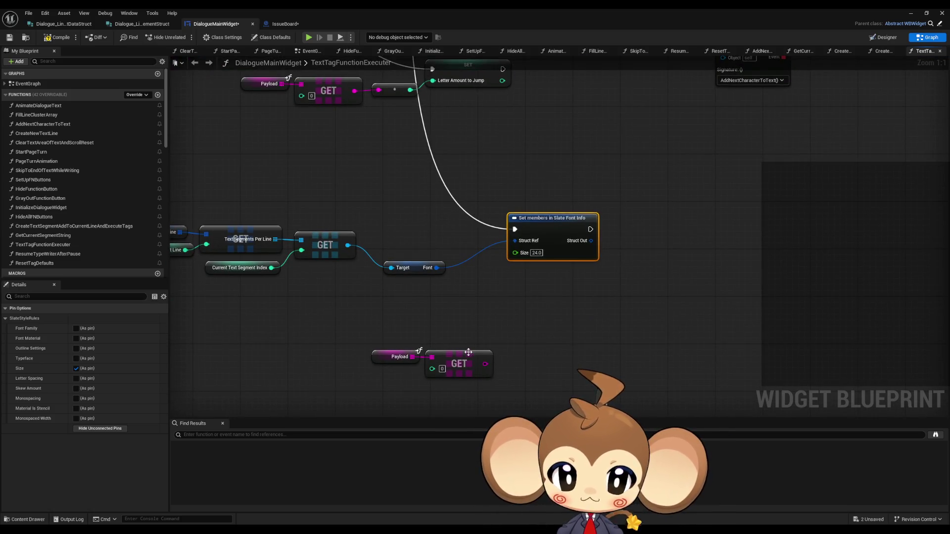
Feed the converted Payload GET value into Size and tidy the lookup nodes.
{"action": "left_click_drag", "start_coordinate": [486, 363], "coordinate": [516, 253]}
{"action": "mouse_move", "coordinate": [398, 328]}
{"action": "left_mouse_down"}
{"action": "mouse_move", "coordinate": [462, 363]}
{"action": "mouse_move", "coordinate": [356, 329]}
{"action": "left_mouse_up"}
{"action": "mouse_move", "coordinate": [499, 286]}
{"action": "left_mouse_down"}
{"action": "mouse_move", "coordinate": [428, 333]}
{"action": "mouse_move", "coordinate": [434, 292]}
{"action": "mouse_move", "coordinate": [414, 251]}
{"action": "left_mouse_up"}
{"action": "left_click", "coordinate": [421, 280]}
{"action": "left_click_drag", "start_coordinate": [421, 292], "coordinate": [410, 274]}
{"action": "mouse_move", "coordinate": [334, 315]}
{"action": "left_mouse_down"}
{"action": "mouse_move", "coordinate": [302, 327]}
{"action": "mouse_move", "coordinate": [343, 304]}
{"action": "mouse_move", "coordinate": [341, 292]}
{"action": "left_mouse_up"}
{"action": "left_click", "coordinate": [283, 292]}
{"action": "left_click_drag", "start_coordinate": [316, 245], "coordinate": [439, 265]}
{"action": "left_click", "coordinate": [438, 263]}
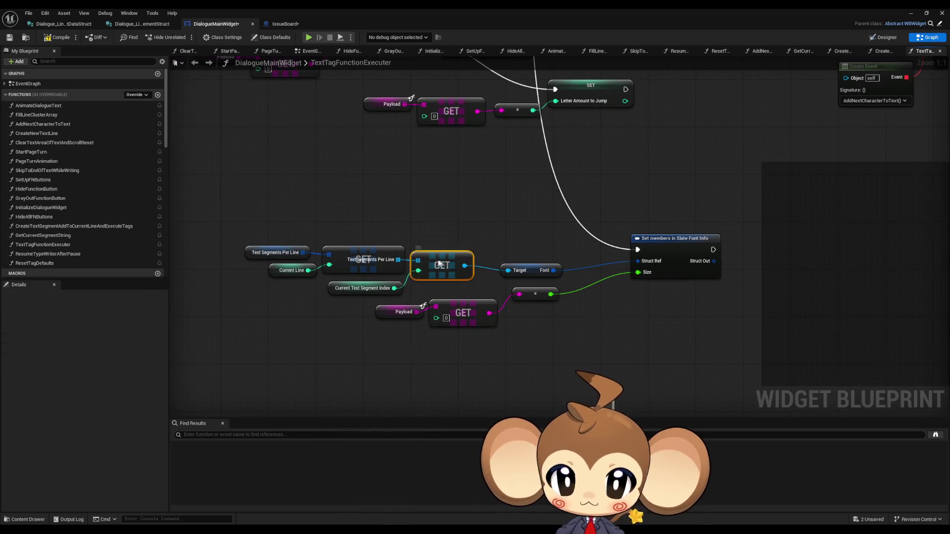
{"action": "left_click_drag", "start_coordinate": [249, 218], "coordinate": [431, 273]}
{"action": "left_click_drag", "start_coordinate": [442, 266], "coordinate": [466, 265]}
{"action": "left_click", "coordinate": [447, 213]}
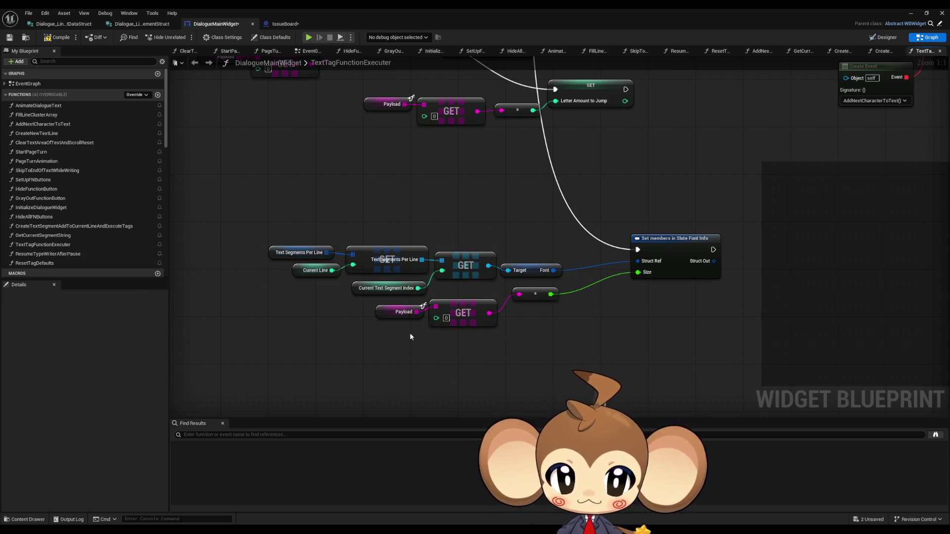
Save DialogueMainWidget and minimize its blueprint editor window.
{"action": "scroll", "coordinate": [409, 336], "scroll_direction": "down", "scroll_amount": 4}
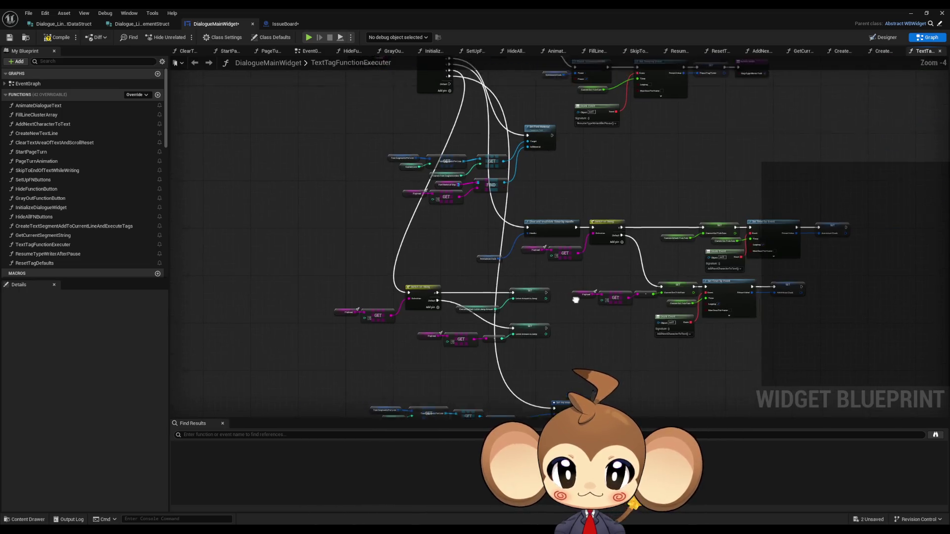
{"action": "left_click_drag", "start_coordinate": [575, 300], "coordinate": [553, 364]}
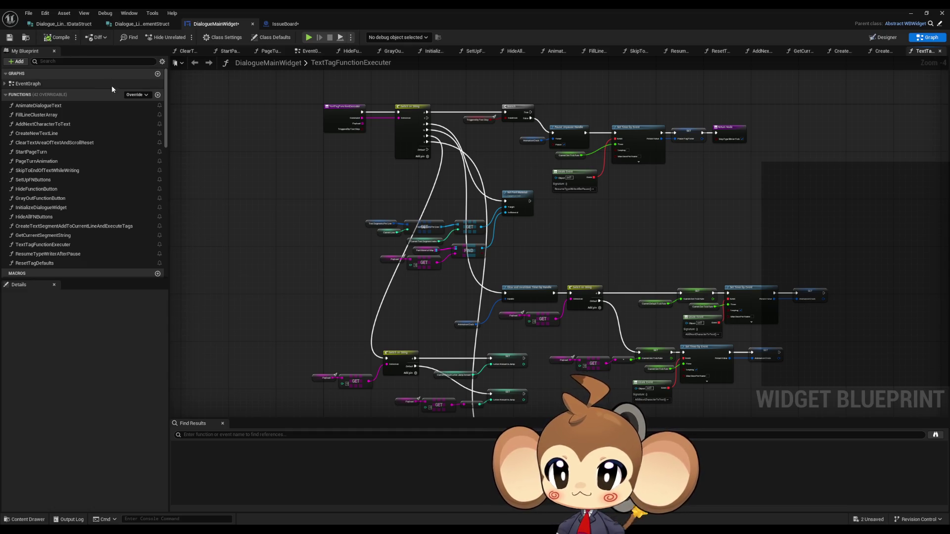
{"action": "mouse_move", "coordinate": [316, 281]}
{"action": "left_mouse_down"}
{"action": "mouse_move", "coordinate": [279, 96]}
{"action": "mouse_move", "coordinate": [246, 71]}
{"action": "left_mouse_up"}
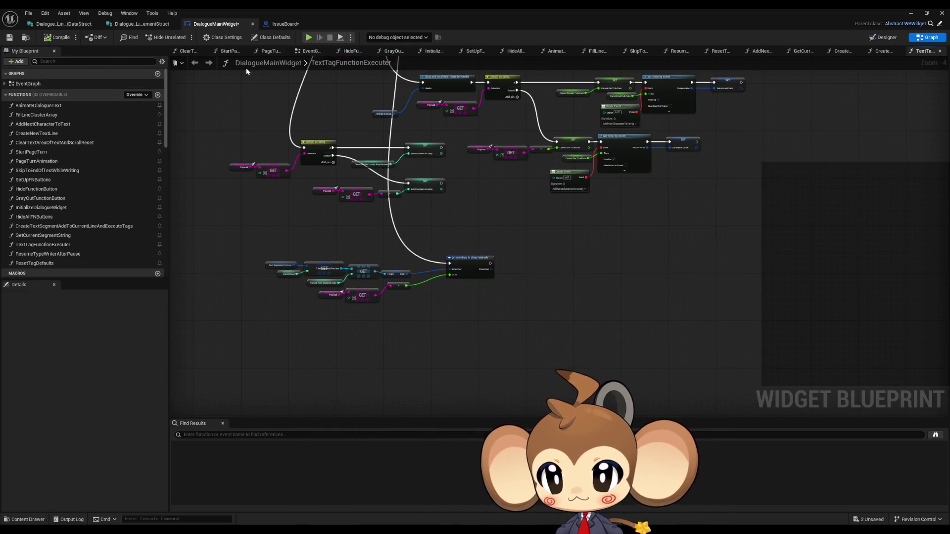
{"action": "left_click", "coordinate": [9, 38]}
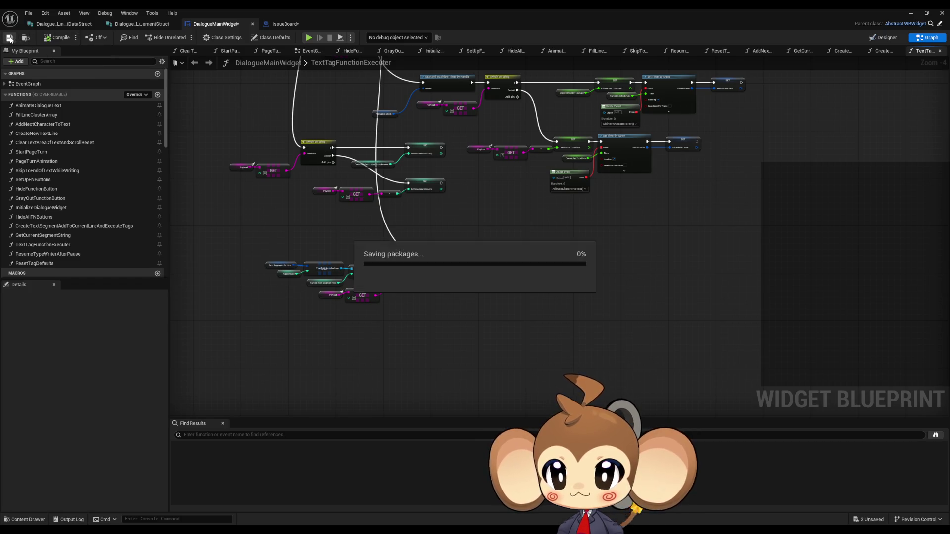
{"action": "scroll", "coordinate": [464, 301], "scroll_direction": "up", "scroll_amount": 4}
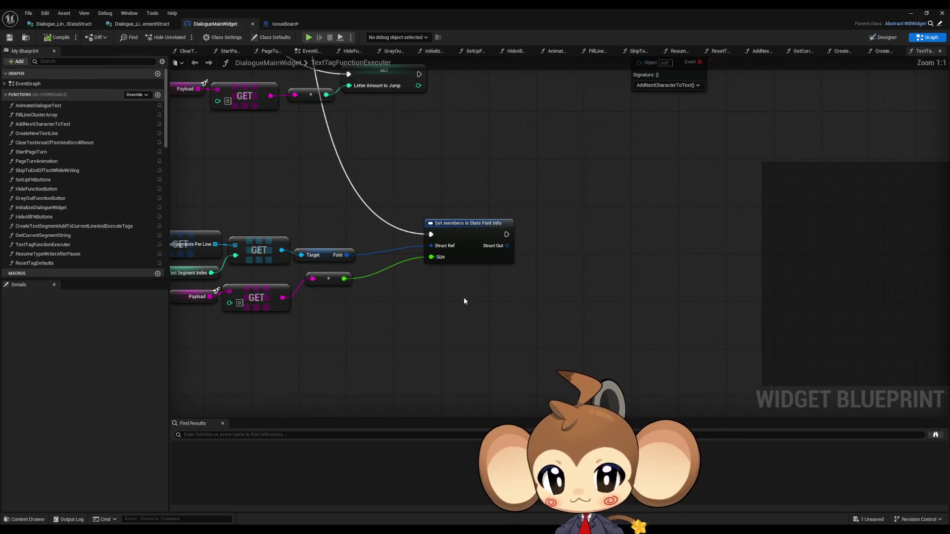
{"action": "mouse_move", "coordinate": [461, 296]}
{"action": "left_mouse_down"}
{"action": "mouse_move", "coordinate": [492, 352]}
{"action": "mouse_move", "coordinate": [571, 347]}
{"action": "left_mouse_up"}
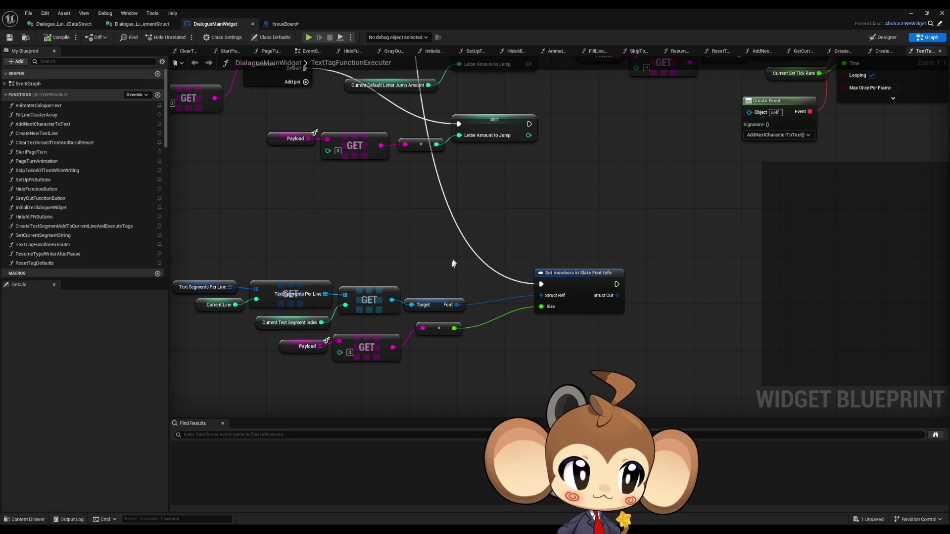
{"action": "left_click", "coordinate": [908, 13]}
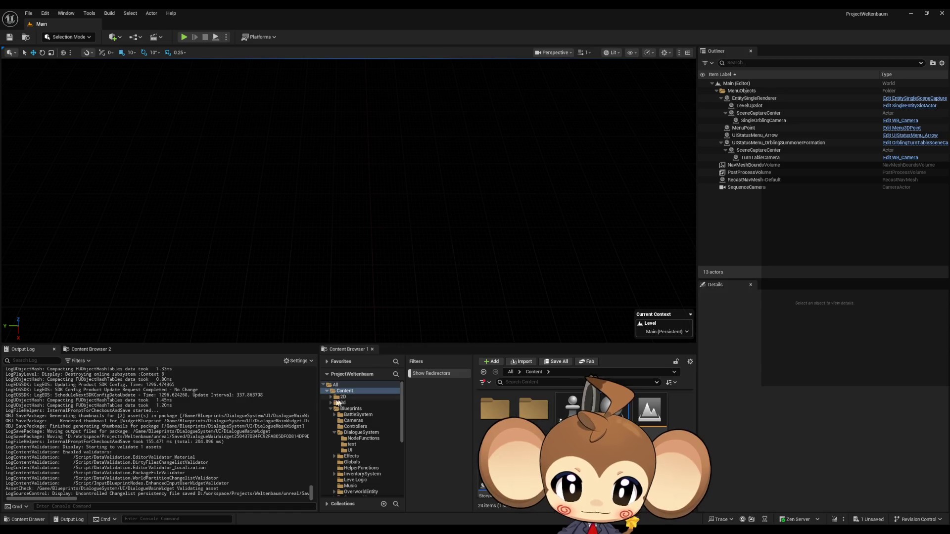
Leave GameData > DialogueTrees and open the yes asset in Content > Blueprints > DialogueSystem > test.
{"action": "scroll", "coordinate": [583, 435], "scroll_direction": "down", "scroll_amount": 1}
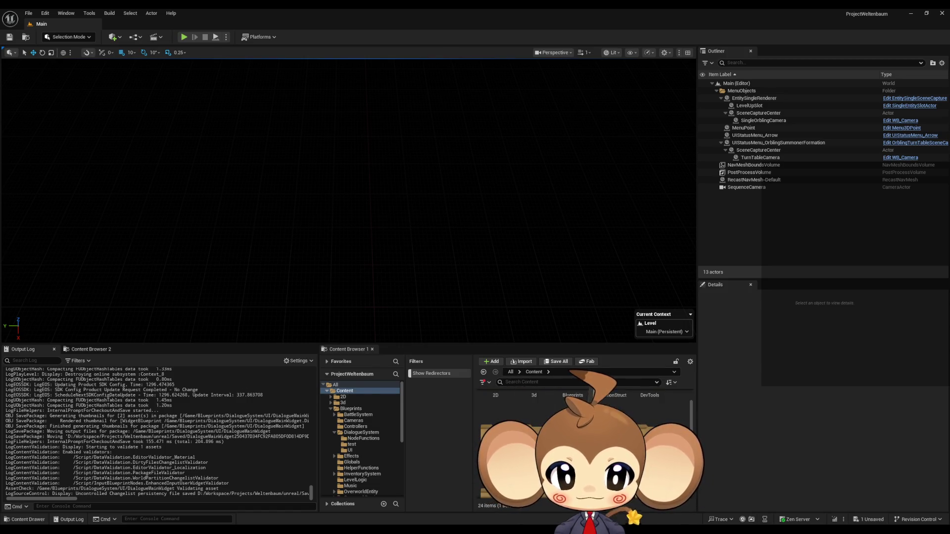
{"action": "double_click", "coordinate": [596, 403]}
{"action": "double_click", "coordinate": [595, 403]}
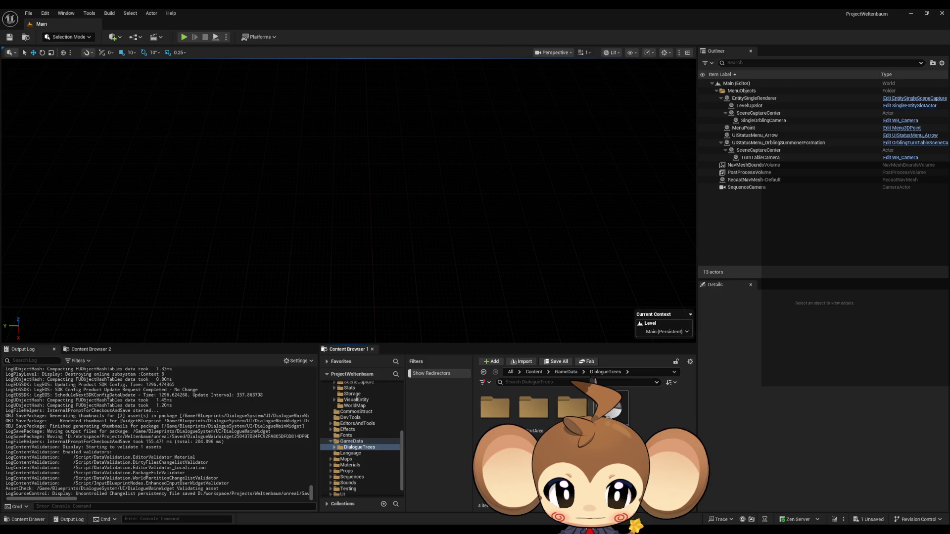
{"action": "left_click", "coordinate": [569, 401]}
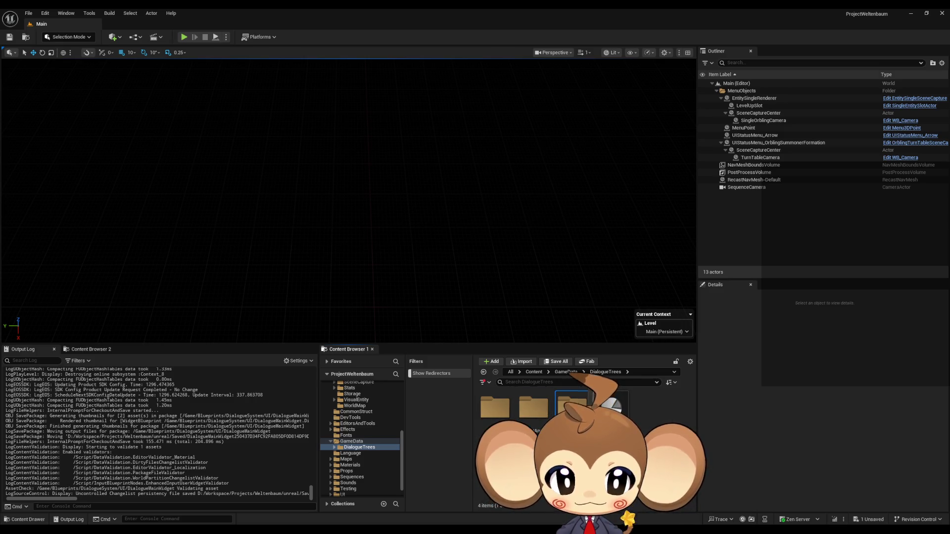
{"action": "left_click", "coordinate": [563, 372]}
{"action": "left_click", "coordinate": [534, 371]}
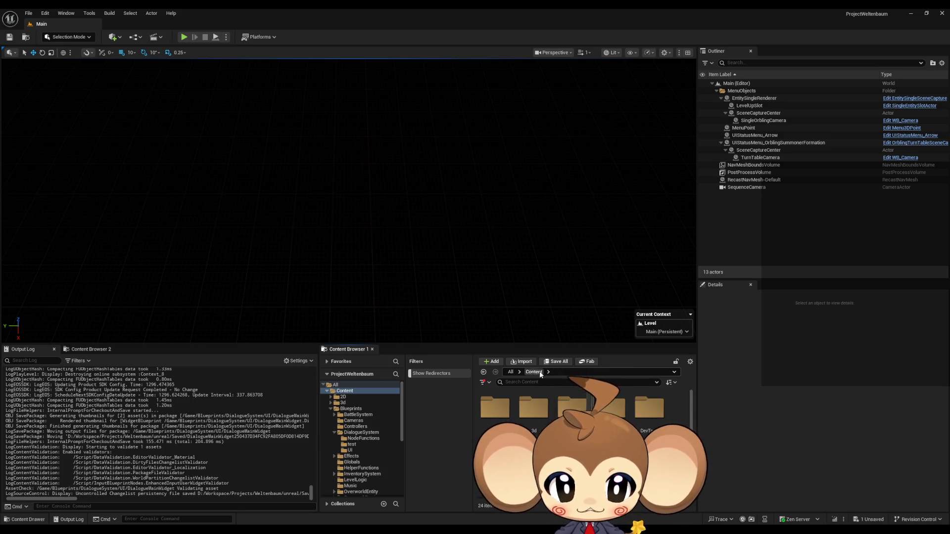
{"action": "double_click", "coordinate": [574, 408]}
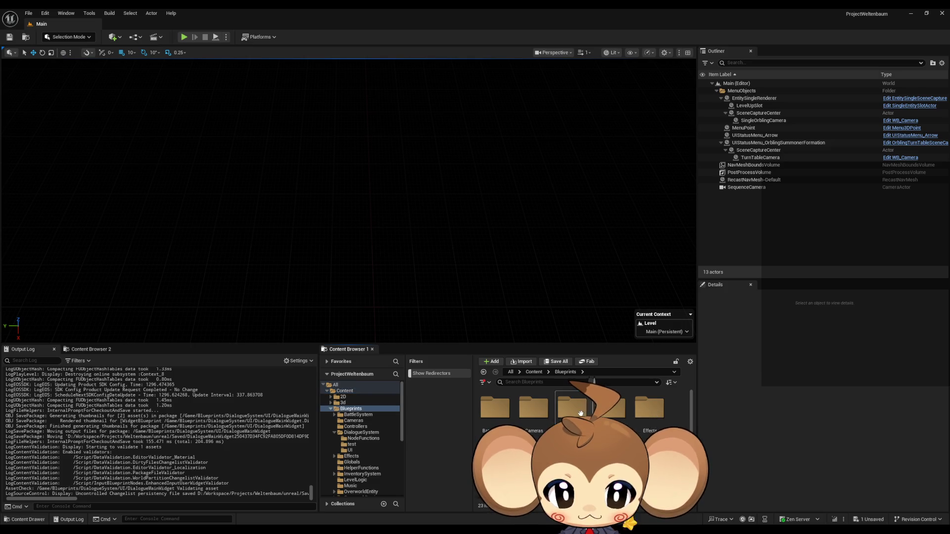
{"action": "double_click", "coordinate": [611, 406]}
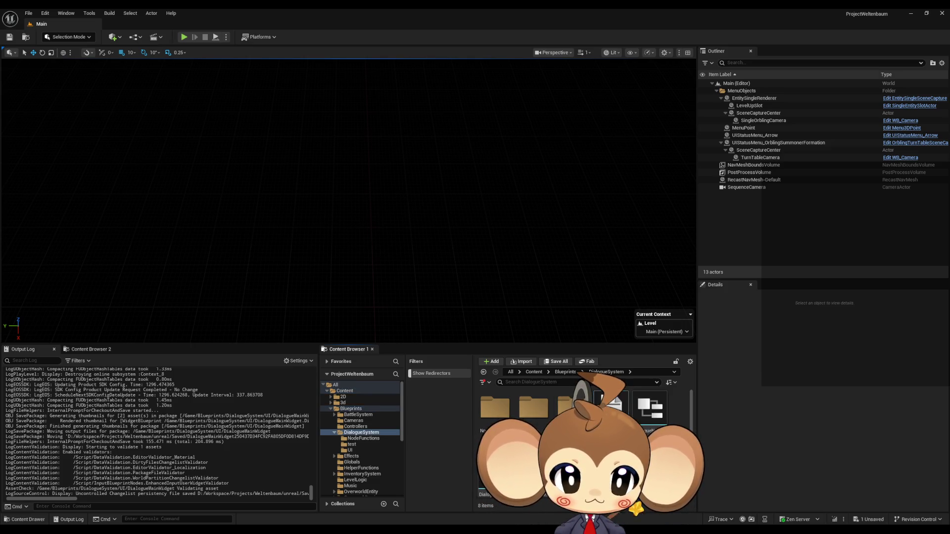
{"action": "double_click", "coordinate": [534, 407]}
{"action": "double_click", "coordinate": [611, 407]}
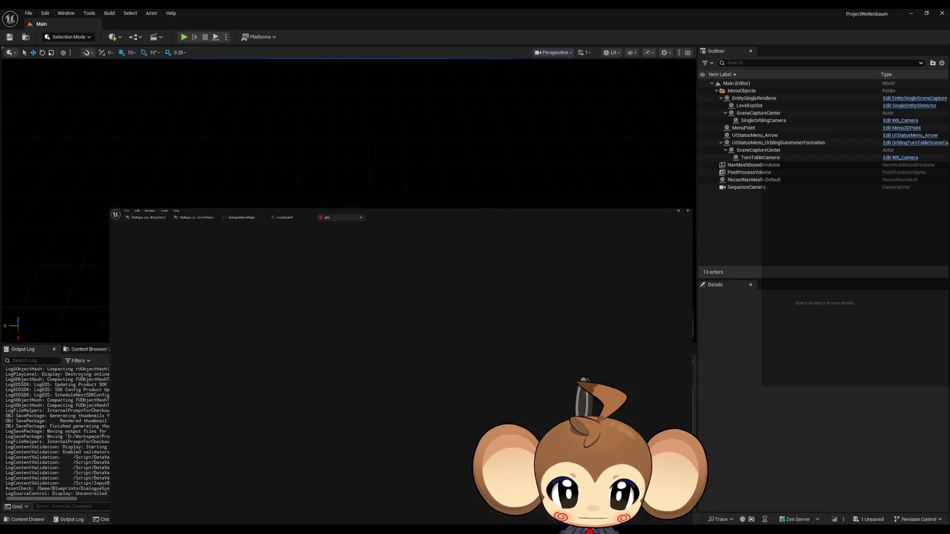
Expand Dialogue Tree Data to show the TextByLanguage texts of Index [0].
{"action": "left_click", "coordinate": [6, 104]}
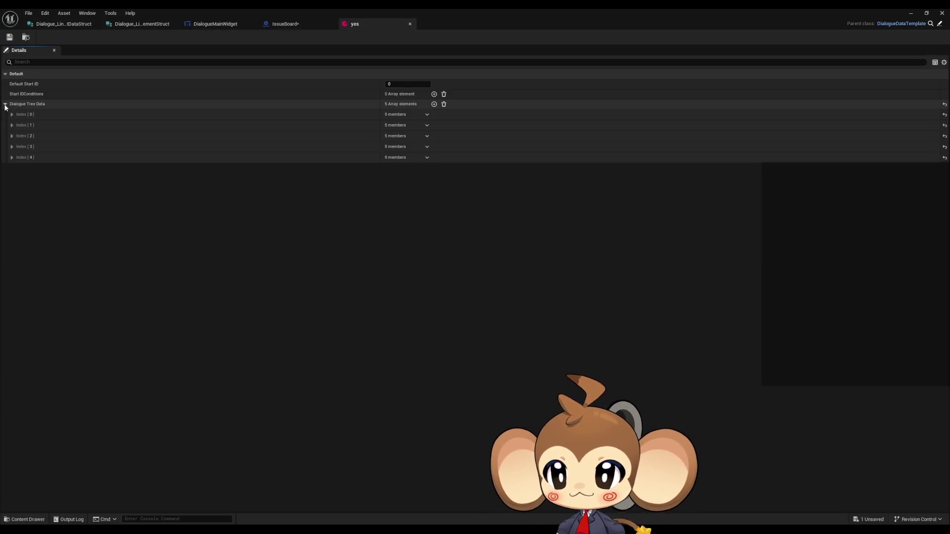
{"action": "left_click", "coordinate": [12, 125]}
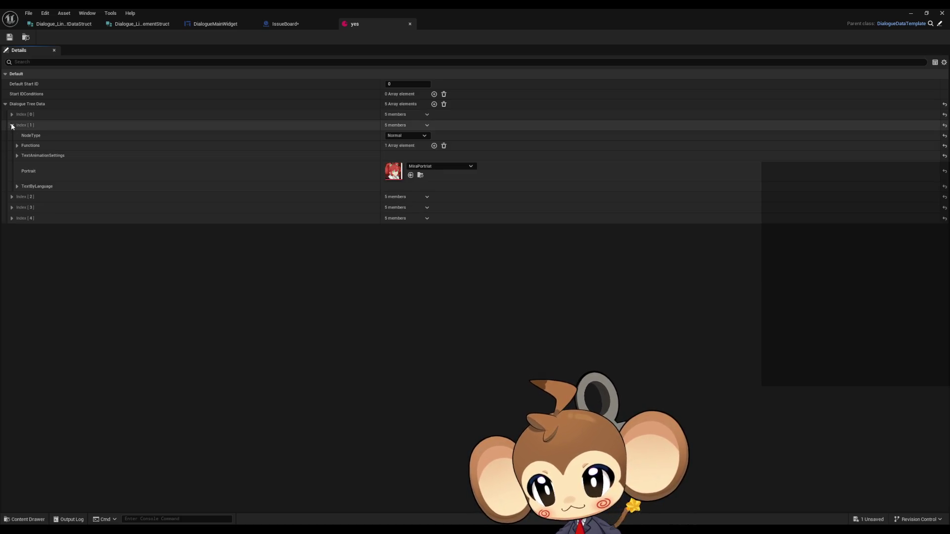
{"action": "left_click", "coordinate": [12, 126]}
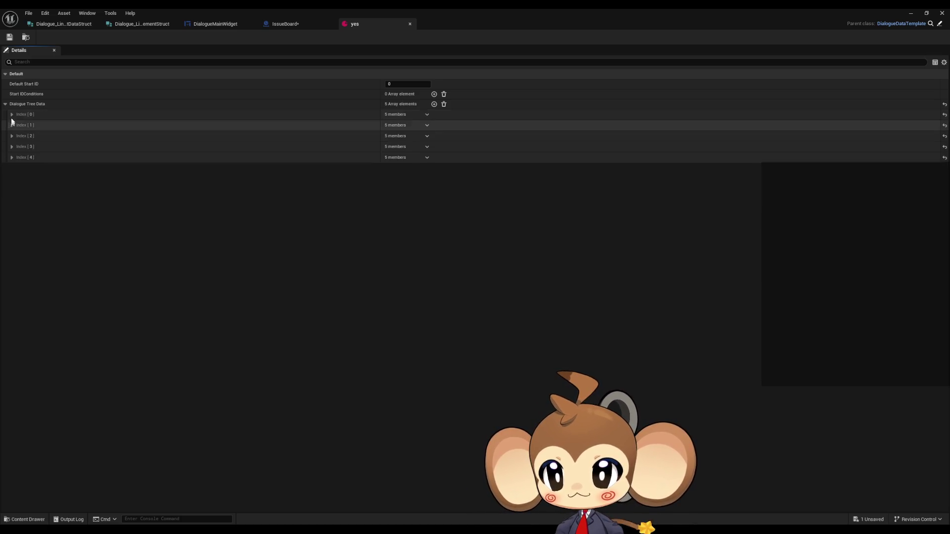
{"action": "left_click", "coordinate": [11, 114]}
{"action": "left_click", "coordinate": [18, 175]}
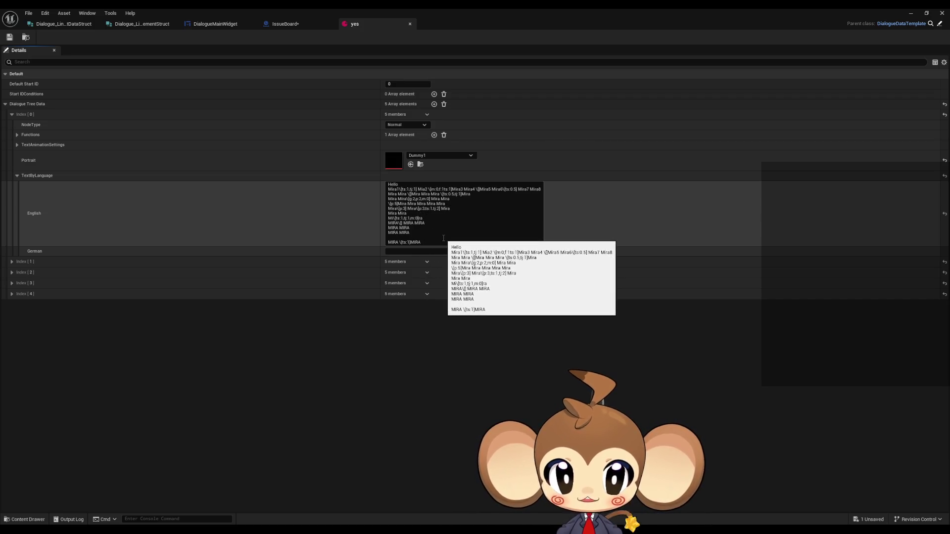
Insert '[]Mira5 [s:50' after Mira5 in the English text, commit it, and start a play test.
{"action": "left_click", "coordinate": [491, 189]}
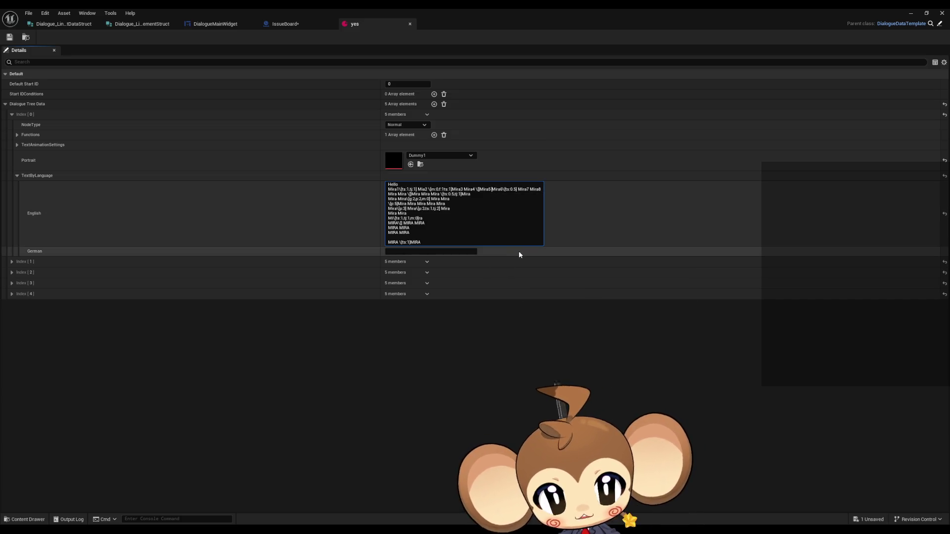
{"action": "type", "text": "\\[]Mira5 \\["}
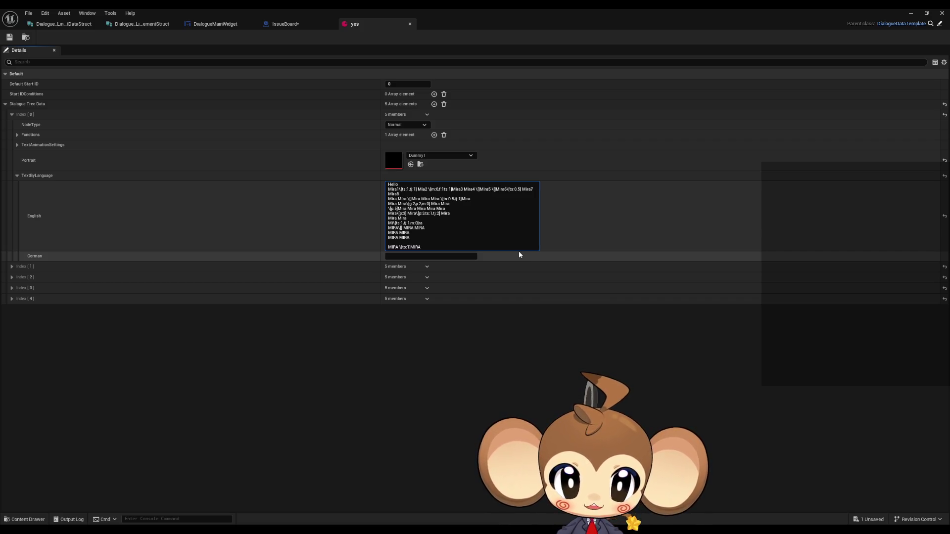
{"action": "type", "text": "s:"}
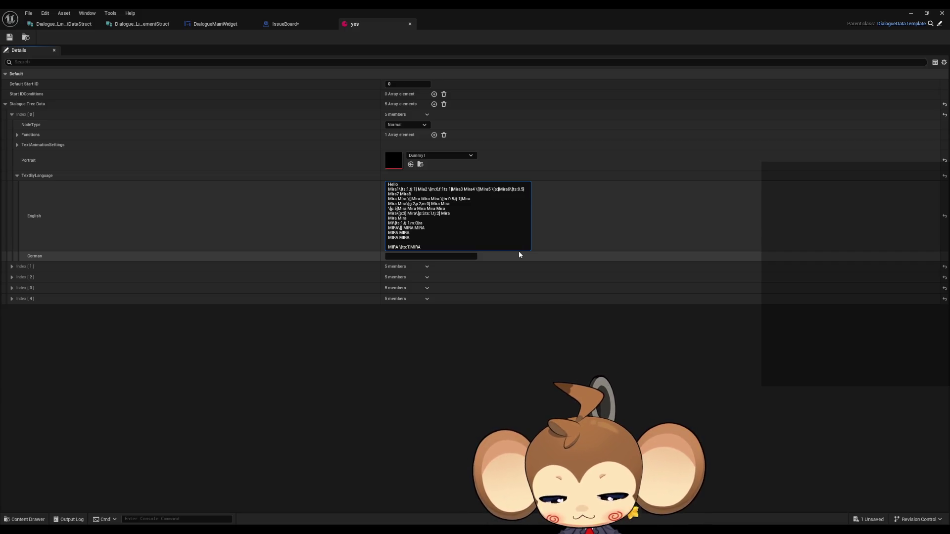
{"action": "type", "text": "50"}
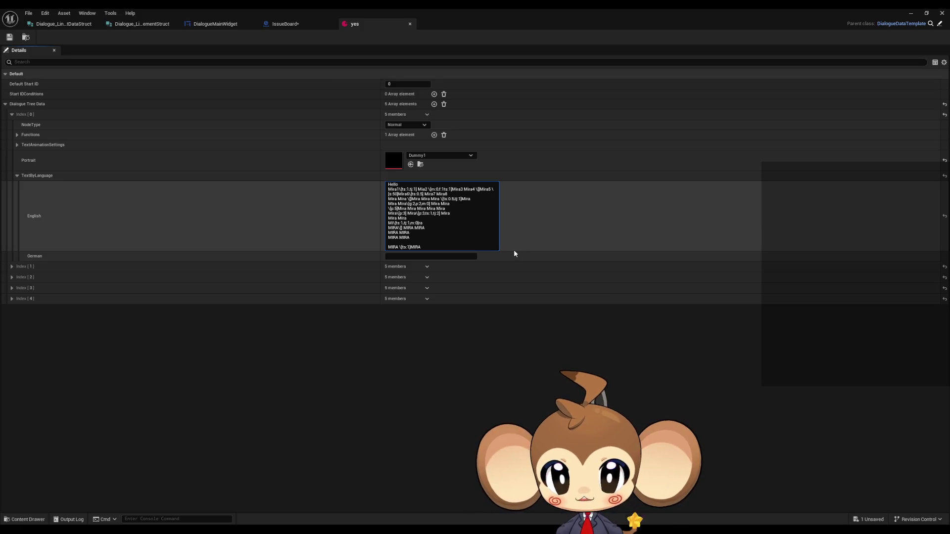
{"action": "left_click", "coordinate": [9, 37]}
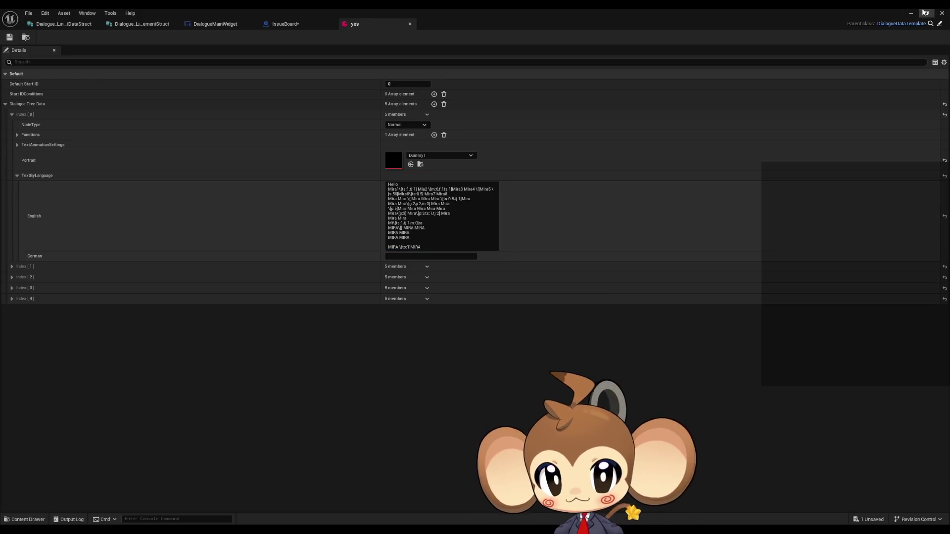
{"action": "key", "text": "alt+p"}
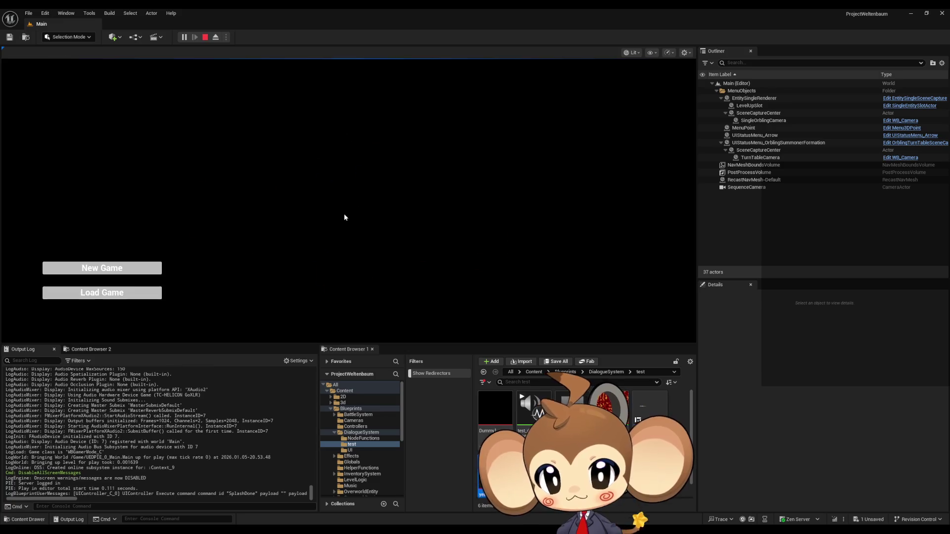
Load the saved game to watch the Mira1–Mira8 dialogue, then bring the editor window forward.
{"action": "left_click", "coordinate": [123, 297]}
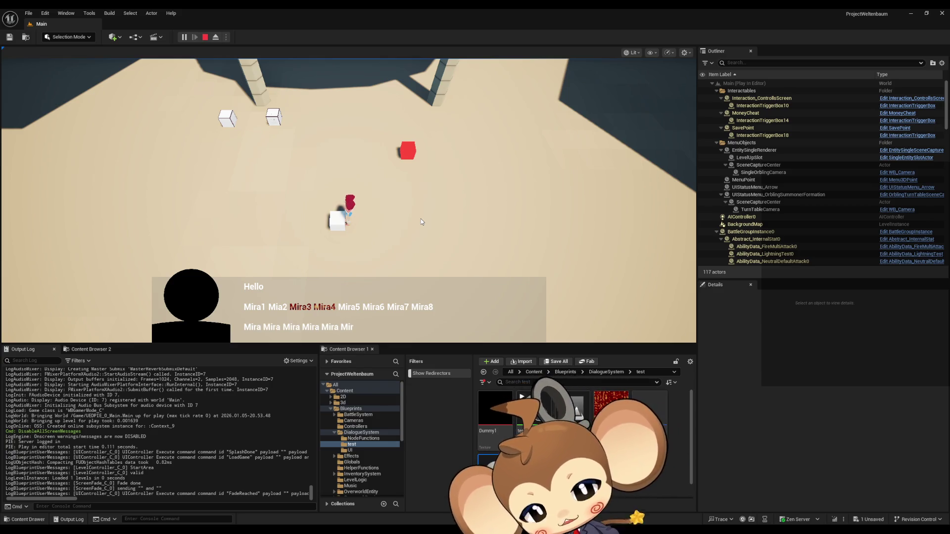
{"action": "mouse_move", "coordinate": [356, 530]}
{"action": "mouse_move", "coordinate": [439, 512]}
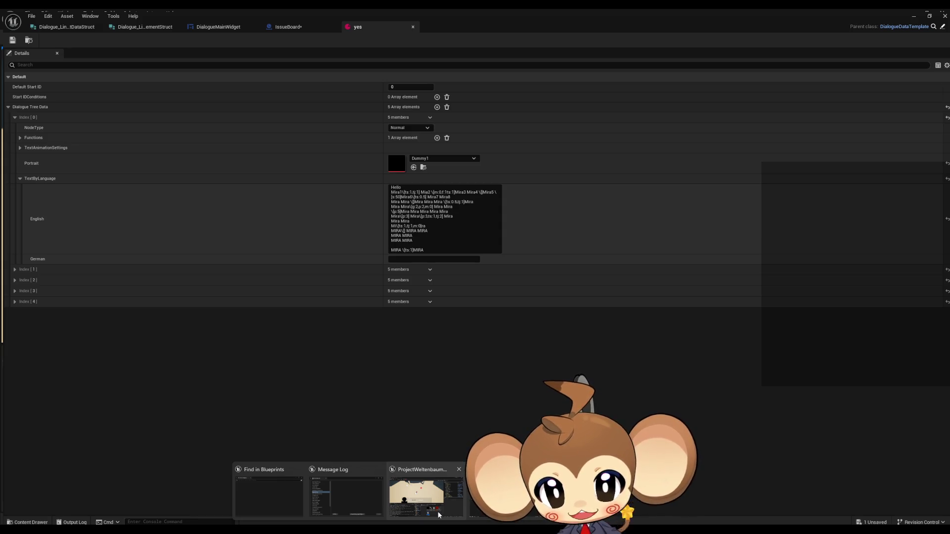
{"action": "left_click", "coordinate": [438, 515]}
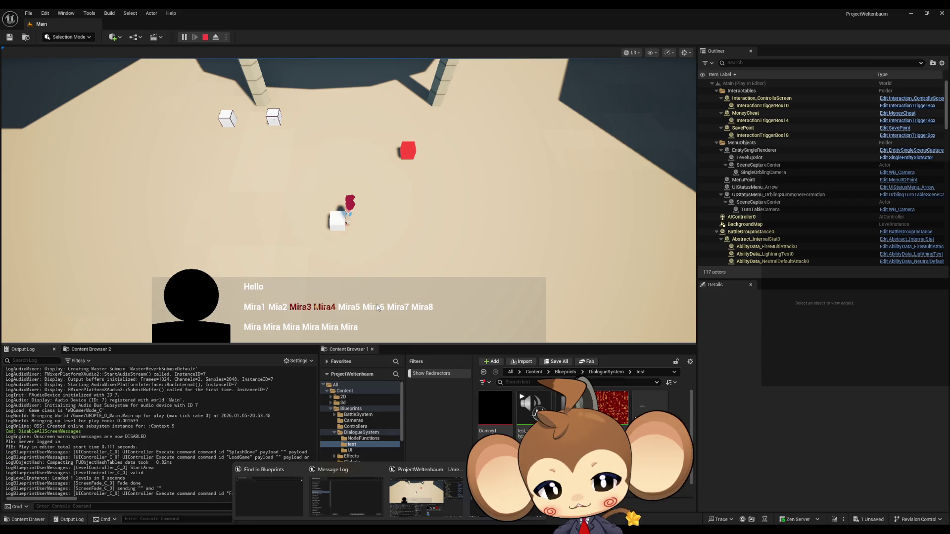
Switch from the yes asset and IssueBoard back to the DialogueMainWidget graph.
{"action": "left_click", "coordinate": [346, 497]}
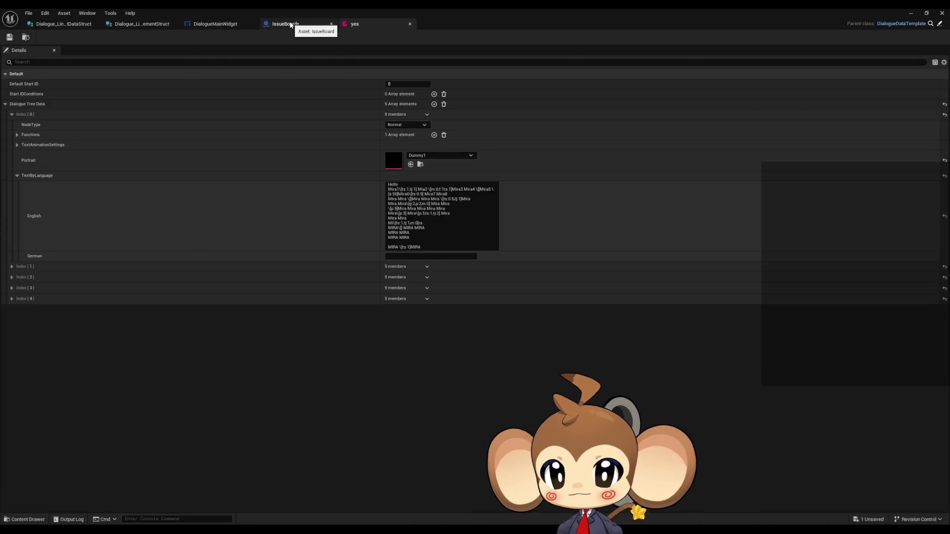
{"action": "left_click", "coordinate": [291, 25]}
{"action": "left_click", "coordinate": [215, 24]}
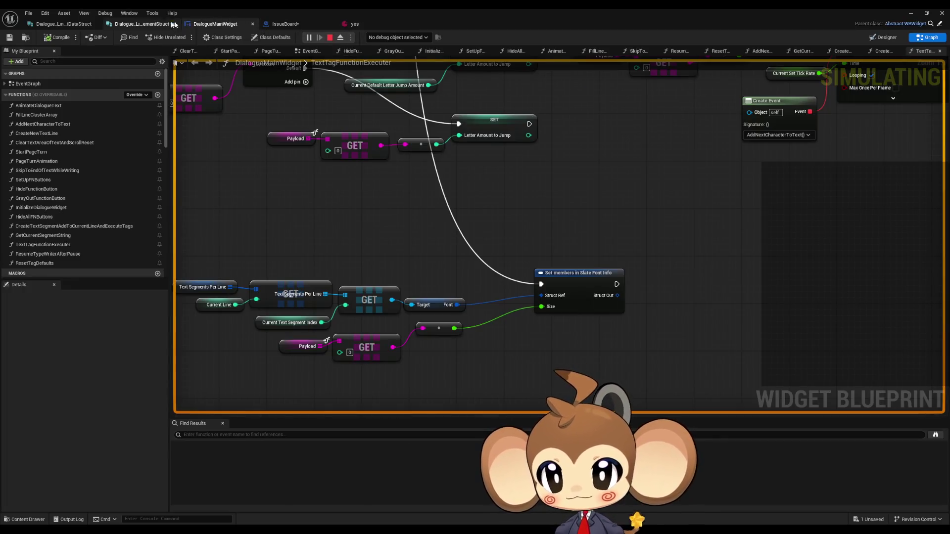
Stop the simulation and add a Print String node after Set members in Slate Font Info.
{"action": "left_click", "coordinate": [328, 38]}
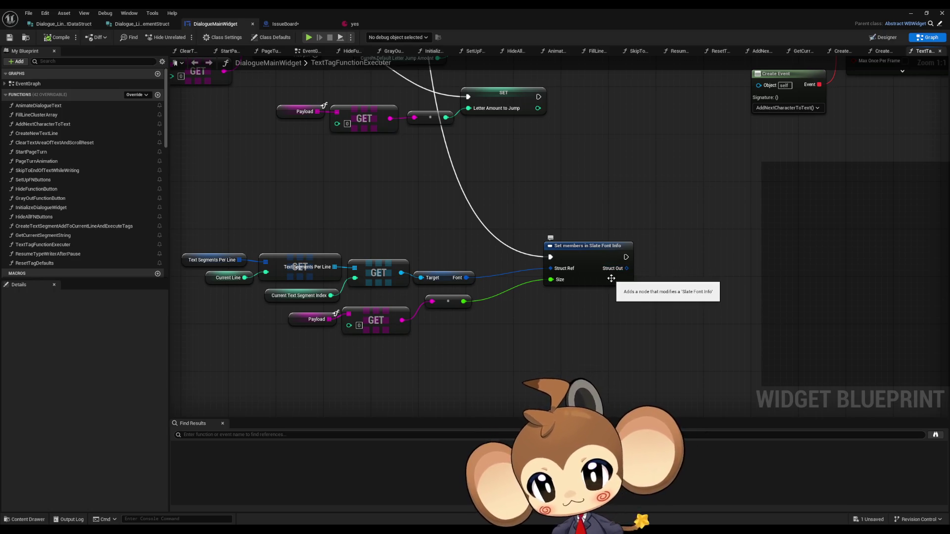
{"action": "scroll", "coordinate": [595, 300], "scroll_direction": "down", "scroll_amount": 2}
{"action": "left_click_drag", "start_coordinate": [563, 281], "coordinate": [592, 280]}
{"action": "type", "text": "print"}
{"action": "key", "text": "Return"}
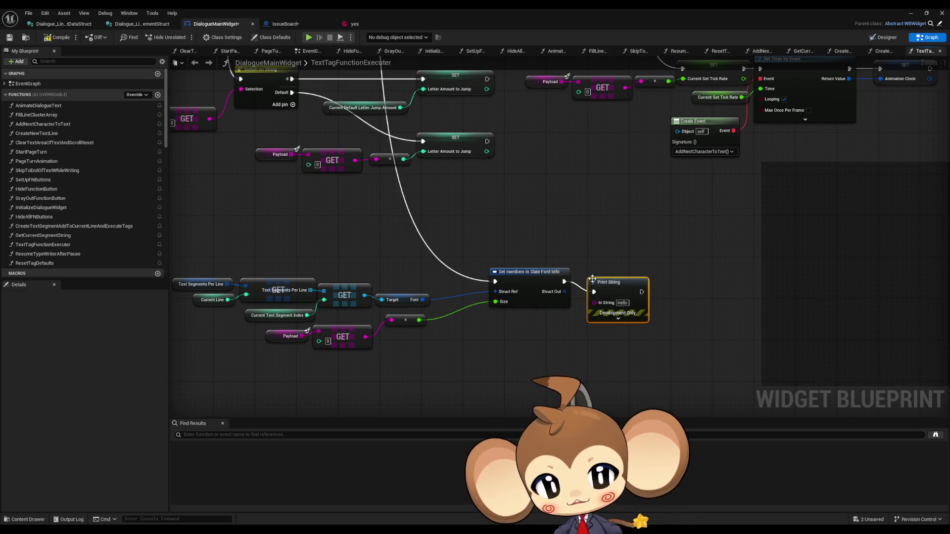
Set the Print String text to 'YESYESYESYESYESYES' and start a play test.
{"action": "type", "text": "YES"}
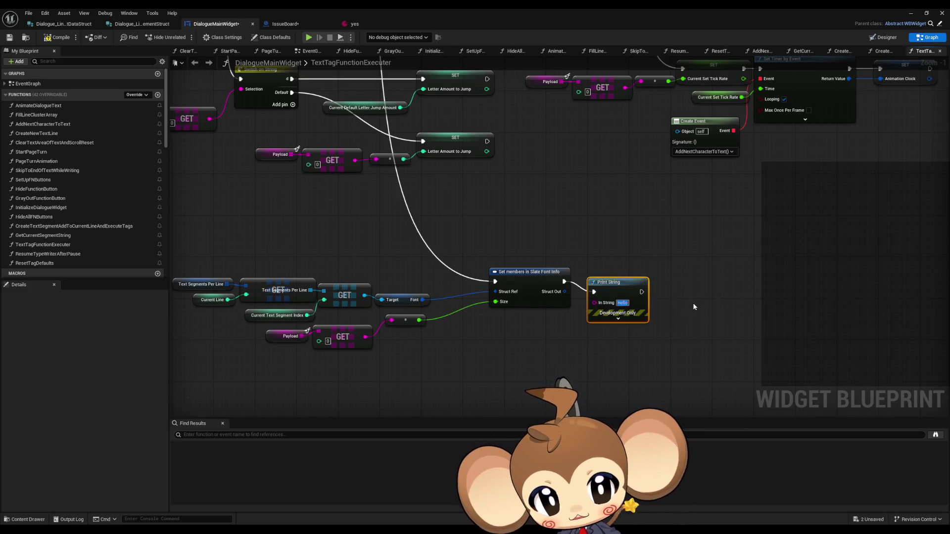
{"action": "key", "text": "Return"}
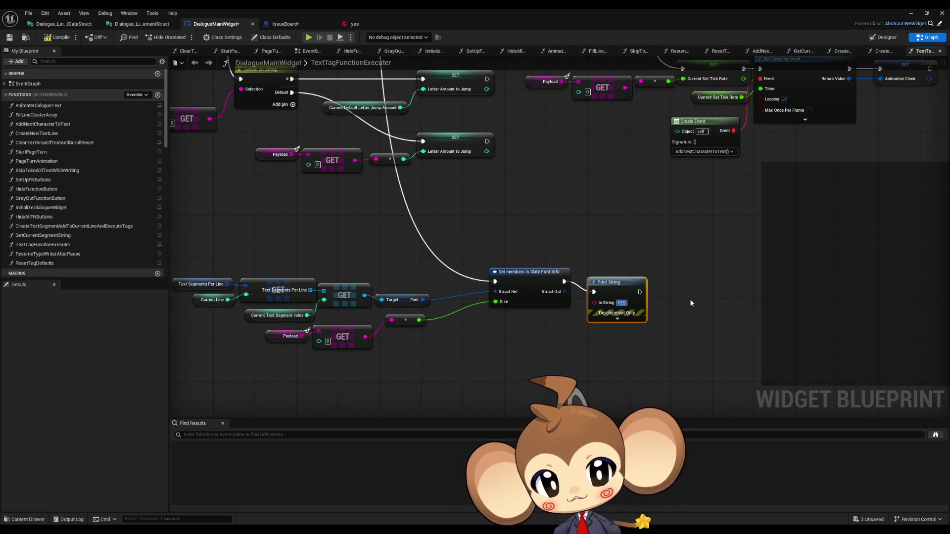
{"action": "type", "text": "YESYESYESYESYESYES"}
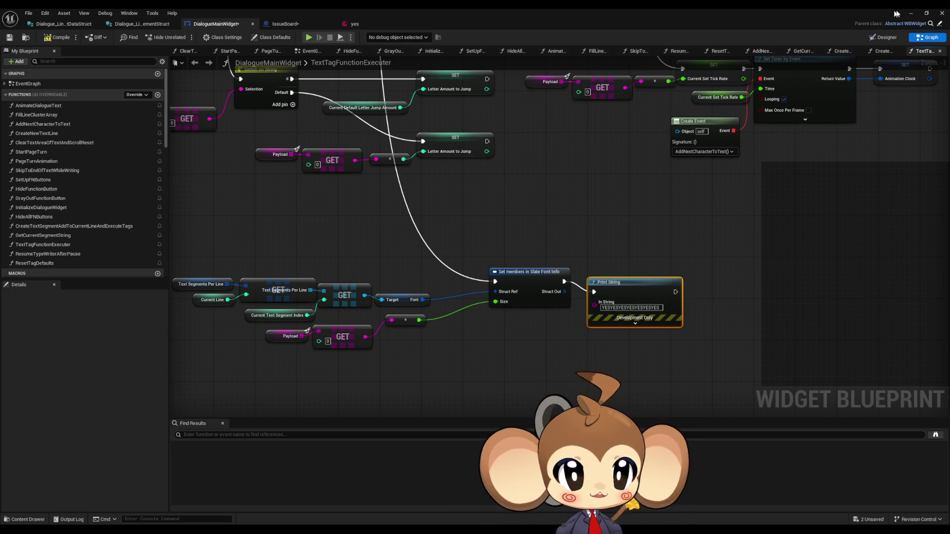
{"action": "left_click", "coordinate": [910, 13]}
{"action": "left_click", "coordinate": [183, 37]}
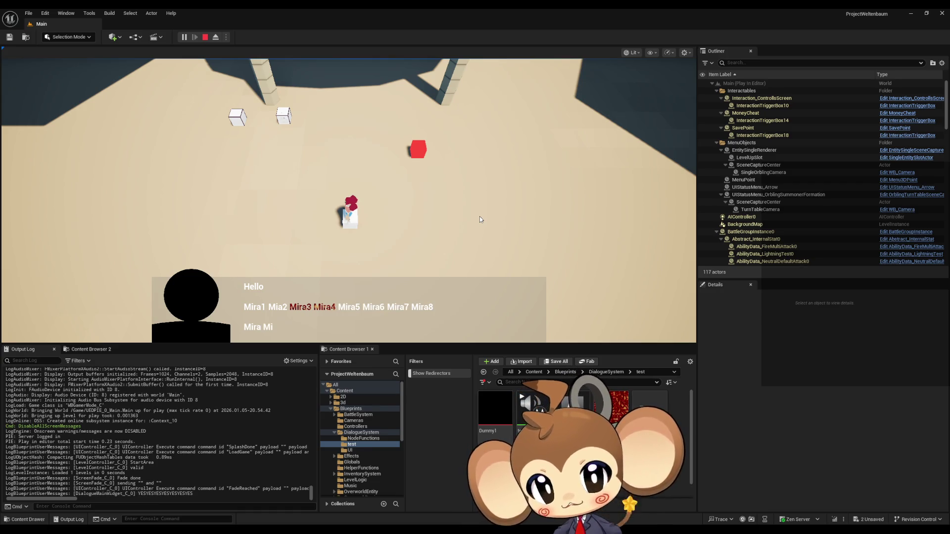
Stop the play session once the YES messages appear in the Output Log.
{"action": "left_click", "coordinate": [204, 37]}
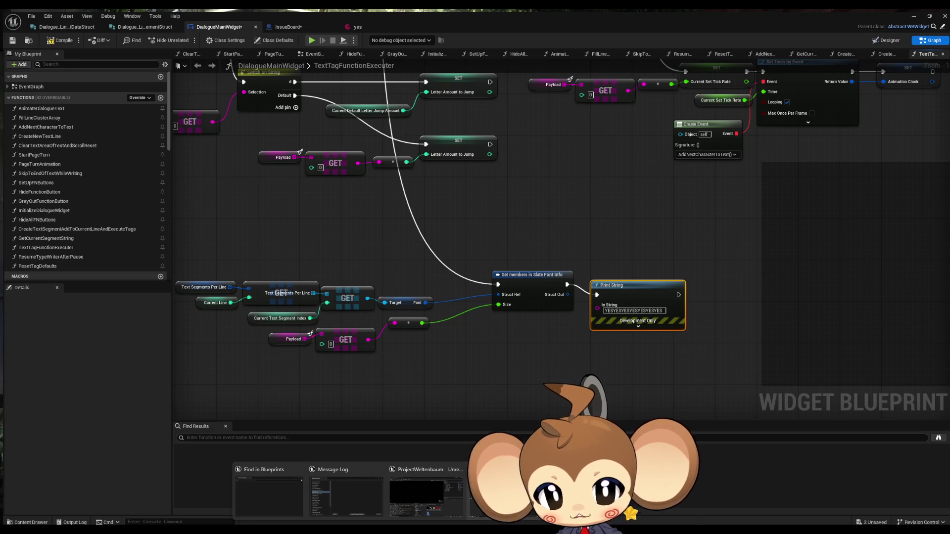
Chain a second Print String fed by the multiply node's font size output, then play.
{"action": "left_click", "coordinate": [416, 490]}
{"action": "mouse_move", "coordinate": [474, 391]}
{"action": "left_mouse_down"}
{"action": "mouse_move", "coordinate": [487, 312]}
{"action": "mouse_move", "coordinate": [446, 247]}
{"action": "left_mouse_up"}
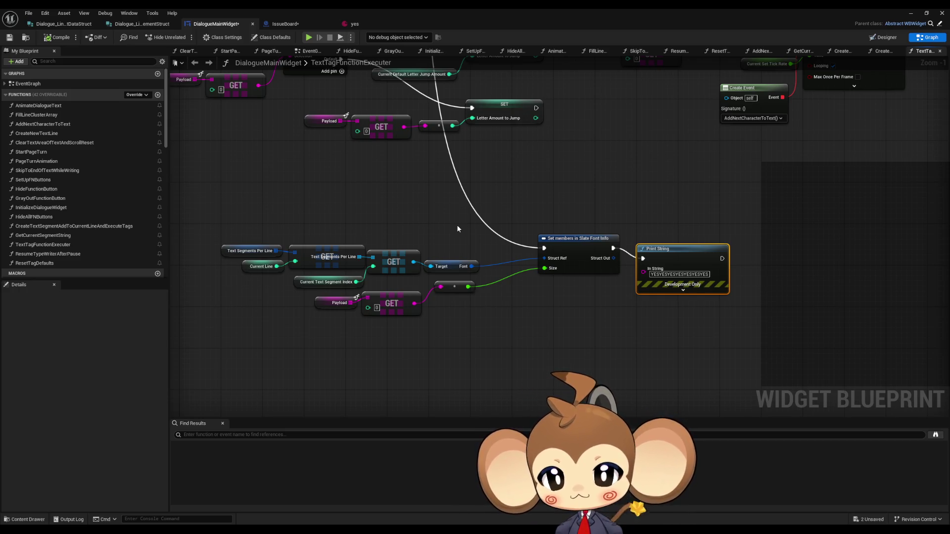
{"action": "left_click_drag", "start_coordinate": [631, 284], "coordinate": [607, 281]}
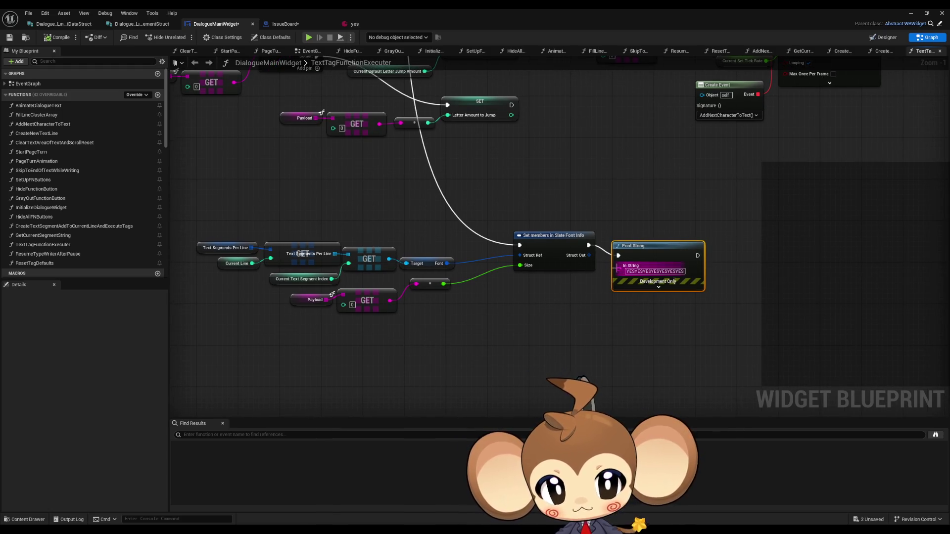
{"action": "left_click_drag", "start_coordinate": [697, 255], "coordinate": [724, 266]}
{"action": "type", "text": "print string"}
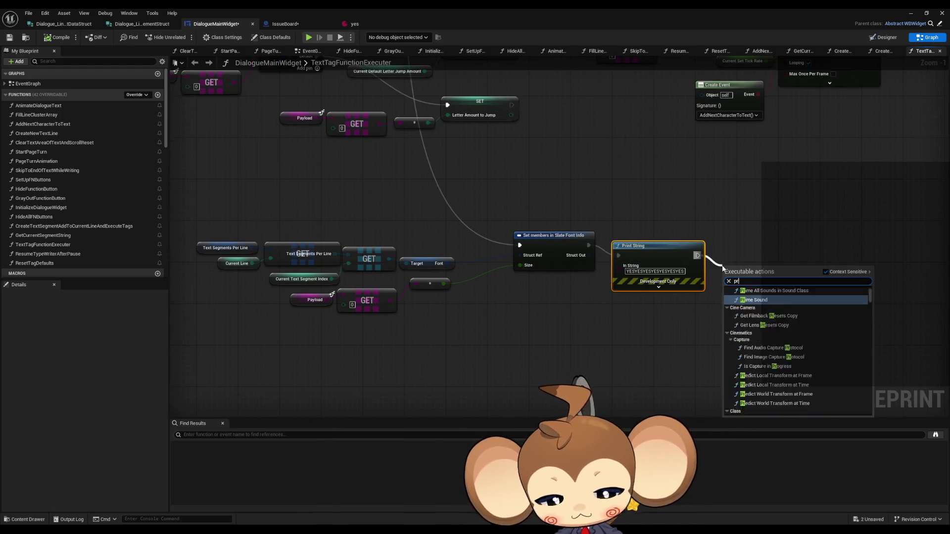
{"action": "key", "text": "Return"}
{"action": "left_click_drag", "start_coordinate": [442, 286], "coordinate": [717, 292]}
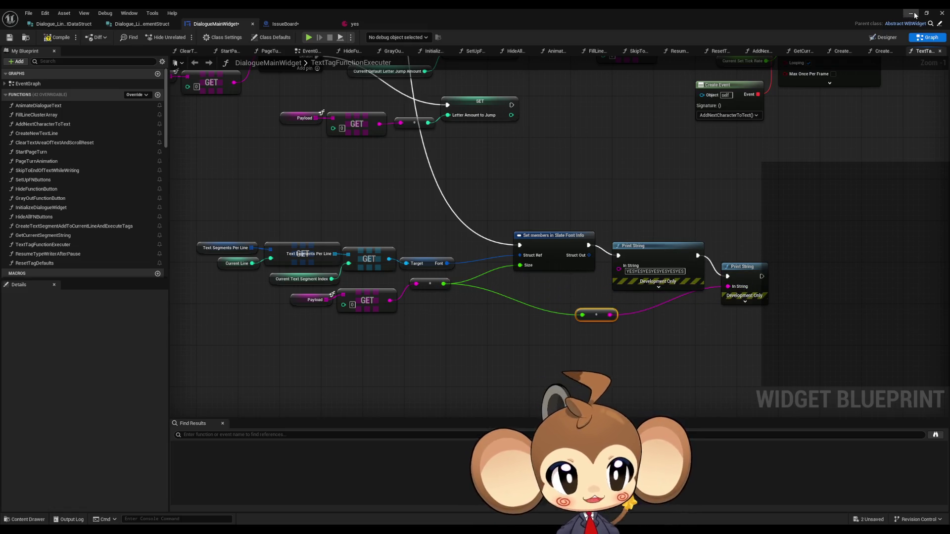
{"action": "left_click", "coordinate": [911, 13]}
{"action": "left_click", "coordinate": [184, 37]}
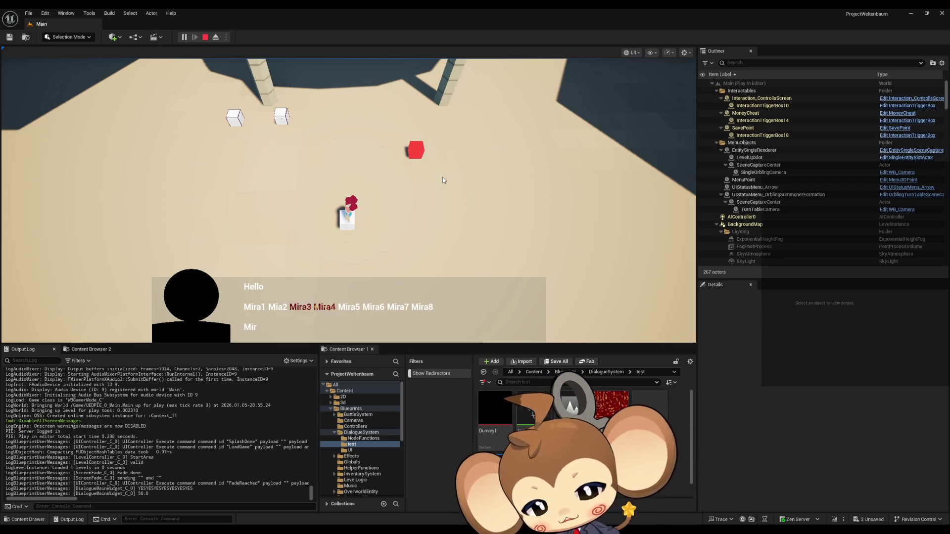
Stop the play session after the dialogue shows and 50.0 is logged.
{"action": "left_click", "coordinate": [205, 37]}
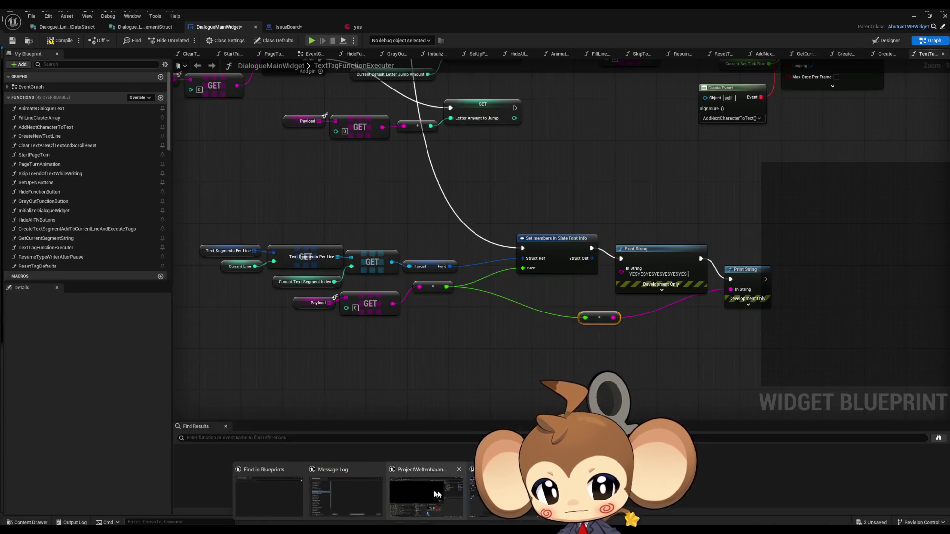
Add a Set Font node off the GET Text segment reference.
{"action": "left_click", "coordinate": [346, 507]}
{"action": "left_click_drag", "start_coordinate": [506, 369], "coordinate": [459, 340]}
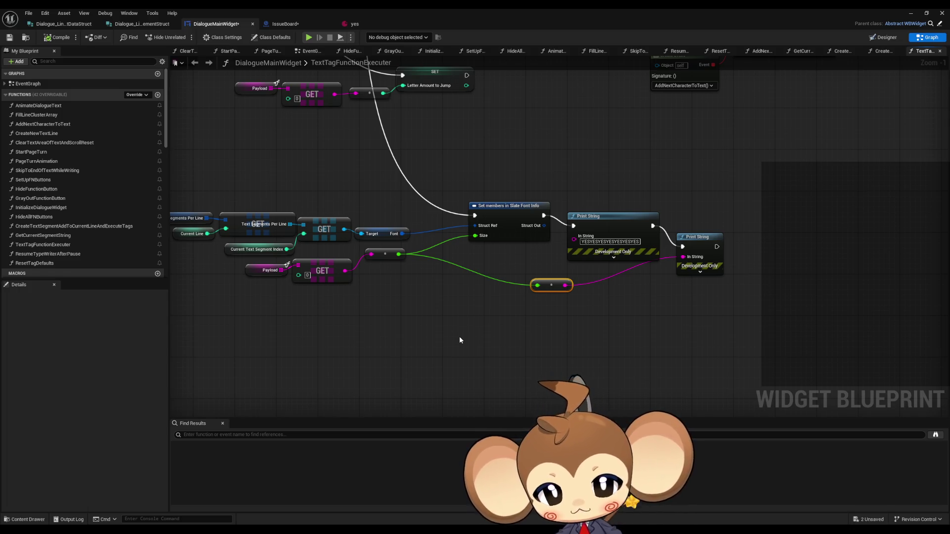
{"action": "left_click_drag", "start_coordinate": [344, 229], "coordinate": [468, 326]}
{"action": "type", "text": "upda"}
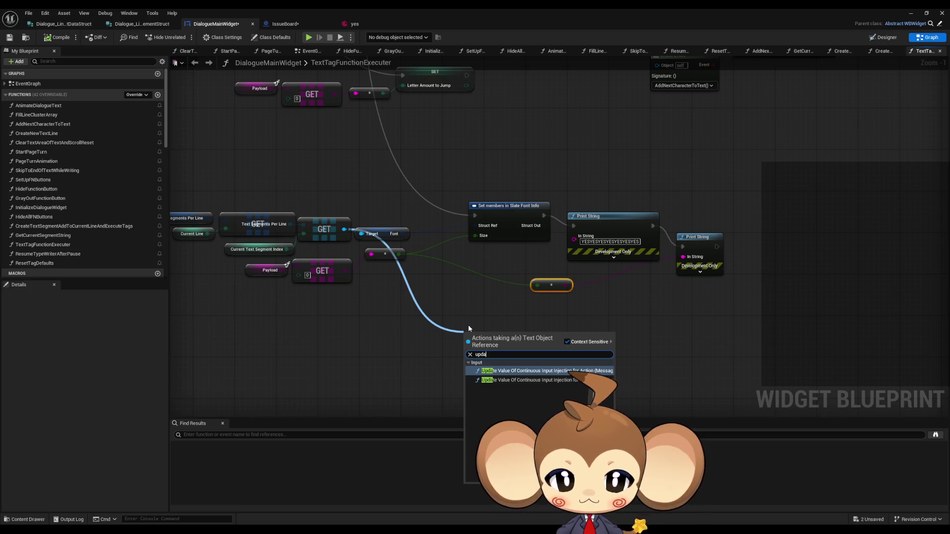
{"action": "key", "text": "ctrl+a"}
{"action": "type", "text": "refre"}
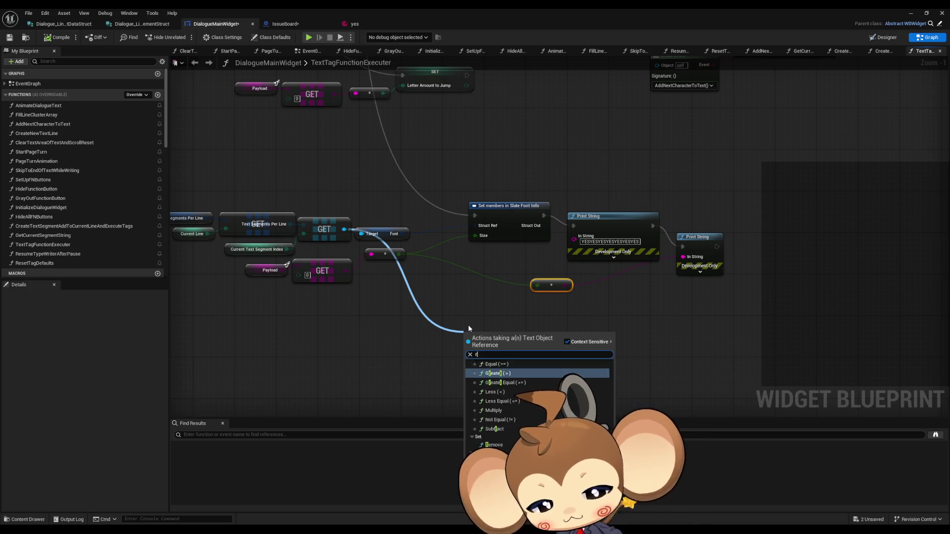
{"action": "key", "text": "BackSpace"}
{"action": "key", "text": "BackSpace"}
{"action": "key", "text": "BackSpace"}
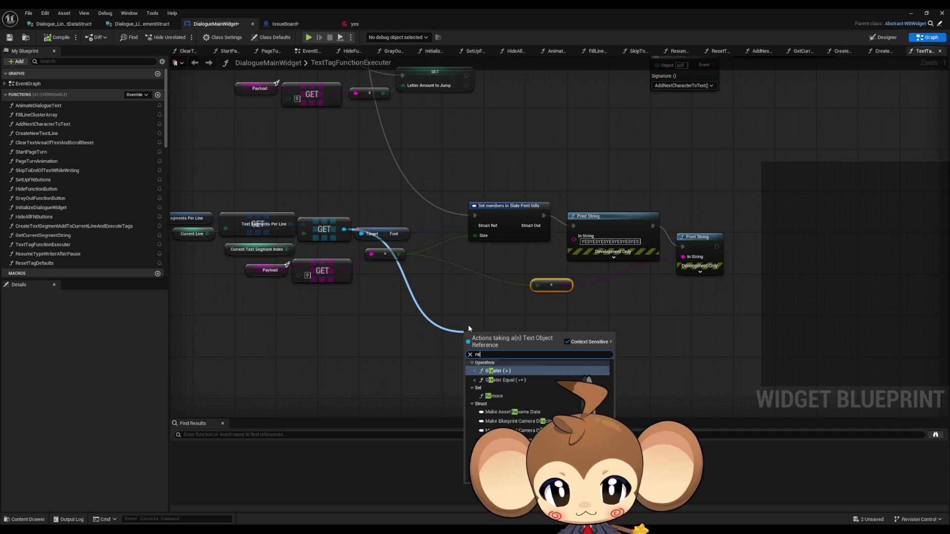
{"action": "type", "text": "set"}
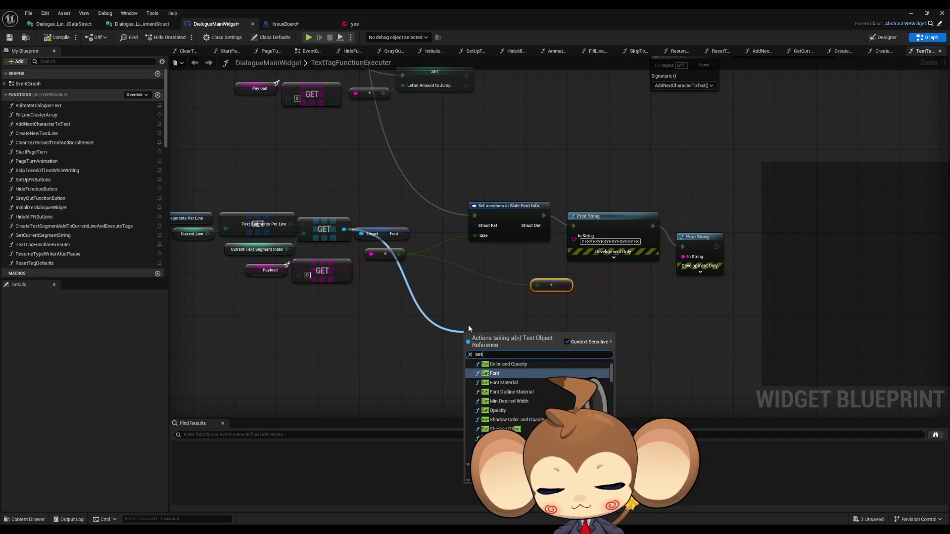
{"action": "type", "text": " siz"}
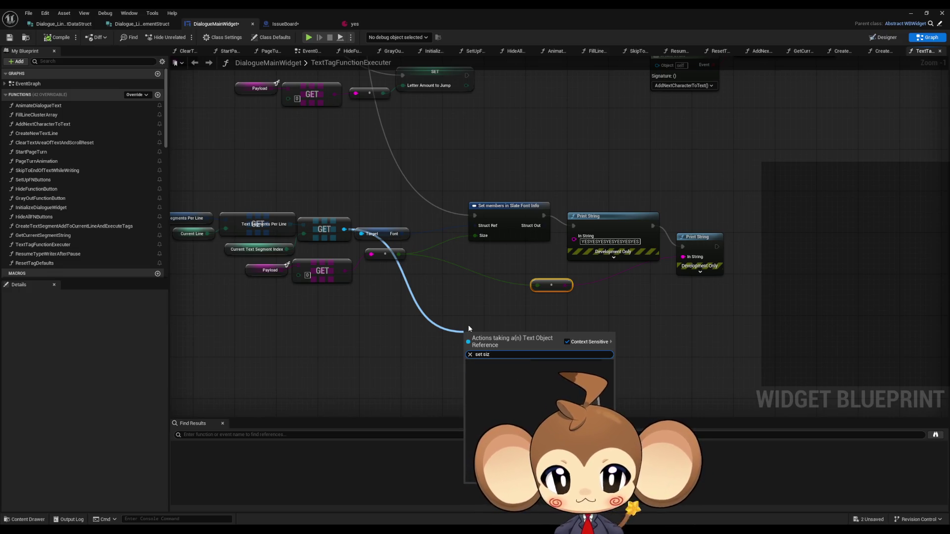
{"action": "key", "text": "ctrl+a"}
{"action": "type", "text": "size"}
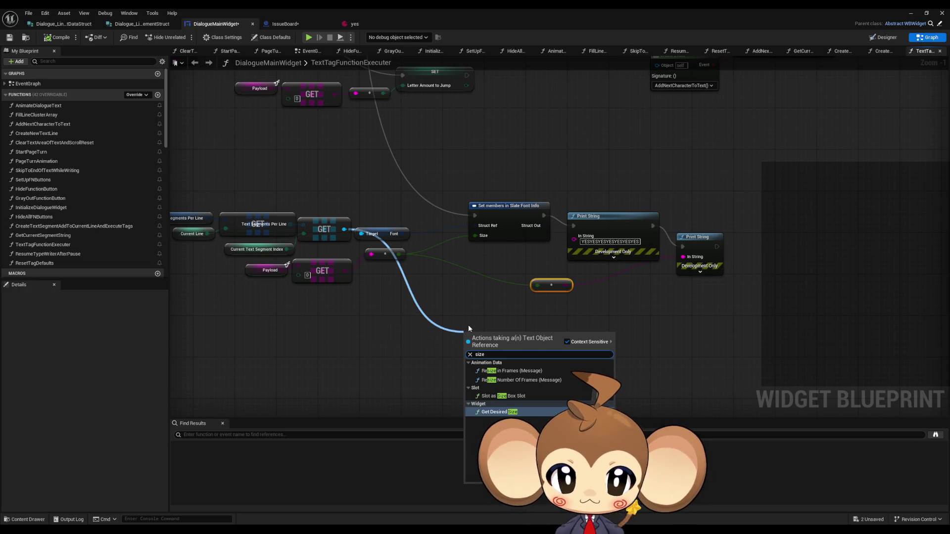
{"action": "key", "text": "ctrl+a"}
{"action": "type", "text": "font"}
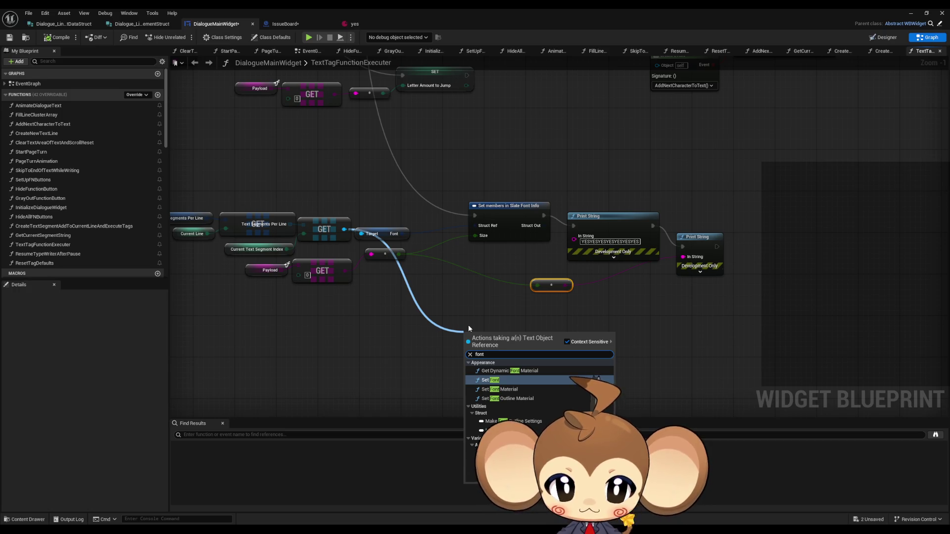
{"action": "key", "text": "Return"}
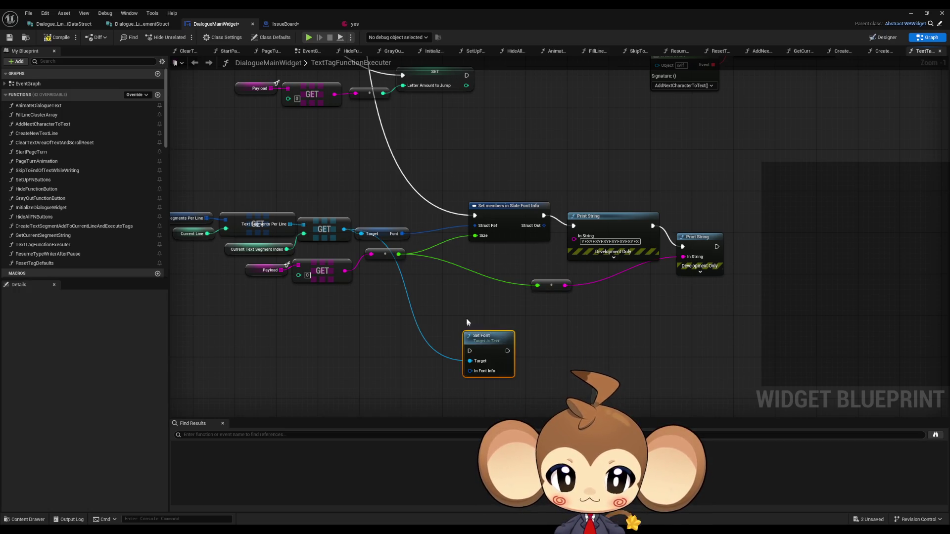
{"action": "mouse_move", "coordinate": [478, 337]}
{"action": "left_mouse_down"}
{"action": "mouse_move", "coordinate": [504, 315]}
{"action": "mouse_move", "coordinate": [515, 360]}
{"action": "left_mouse_up"}
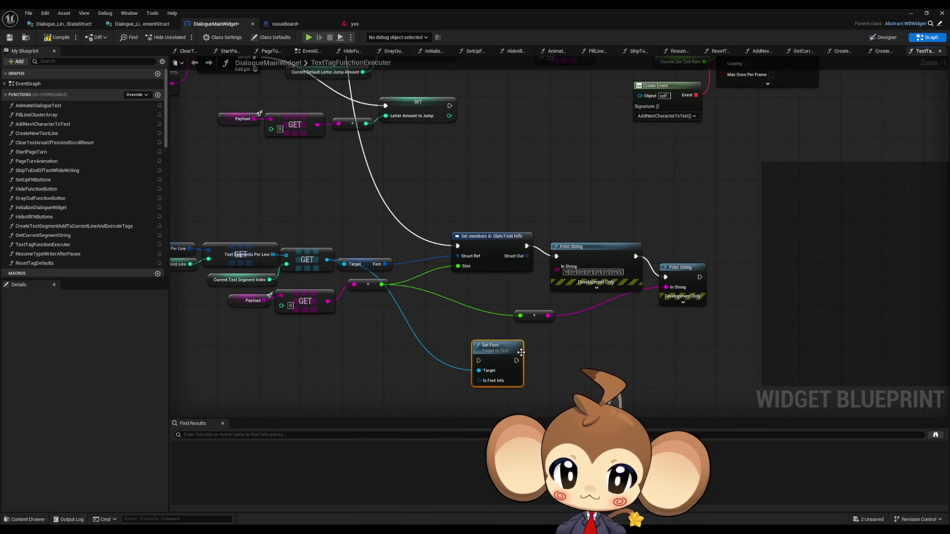
Wire Struct Out into In Font Info, connect Set Font's exec pins, and start a play test.
{"action": "mouse_move", "coordinate": [527, 256]}
{"action": "left_mouse_down"}
{"action": "mouse_move", "coordinate": [471, 400]}
{"action": "mouse_move", "coordinate": [514, 360]}
{"action": "mouse_move", "coordinate": [569, 368]}
{"action": "mouse_move", "coordinate": [556, 257]}
{"action": "mouse_move", "coordinate": [446, 198]}
{"action": "mouse_move", "coordinate": [455, 74]}
{"action": "mouse_move", "coordinate": [425, 74]}
{"action": "mouse_move", "coordinate": [365, 164]}
{"action": "mouse_move", "coordinate": [284, 108]}
{"action": "mouse_move", "coordinate": [275, 91]}
{"action": "left_mouse_up"}
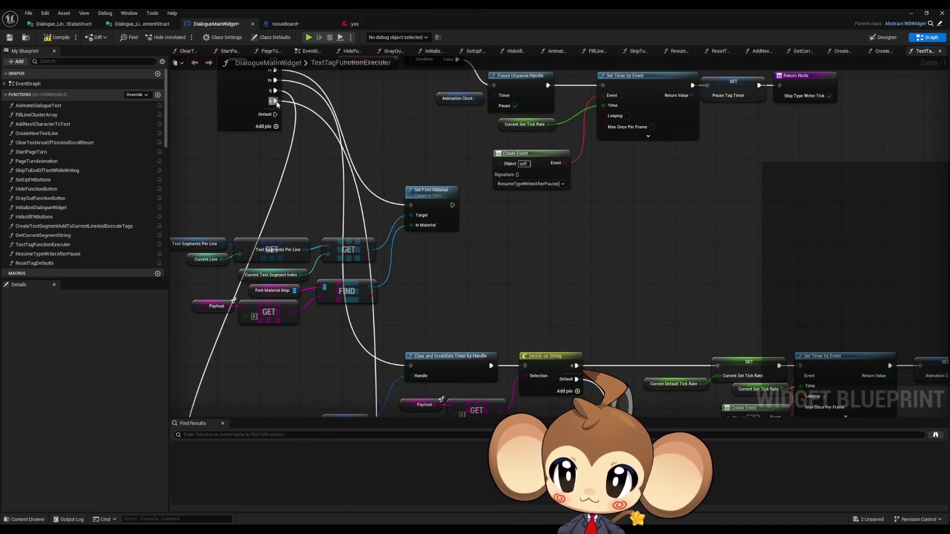
{"action": "scroll", "coordinate": [517, 233], "scroll_direction": "down", "scroll_amount": 6}
{"action": "scroll", "coordinate": [479, 106], "scroll_direction": "up", "scroll_amount": 6}
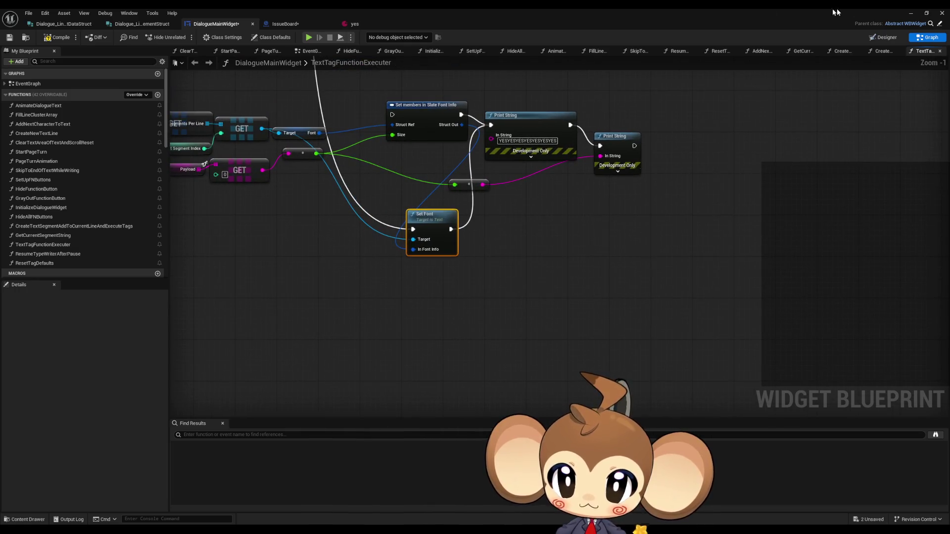
{"action": "mouse_move", "coordinate": [450, 229]}
{"action": "left_mouse_down"}
{"action": "mouse_move", "coordinate": [423, 54]}
{"action": "mouse_move", "coordinate": [391, 163]}
{"action": "left_mouse_up"}
{"action": "scroll", "coordinate": [388, 183], "scroll_direction": "down", "scroll_amount": 6}
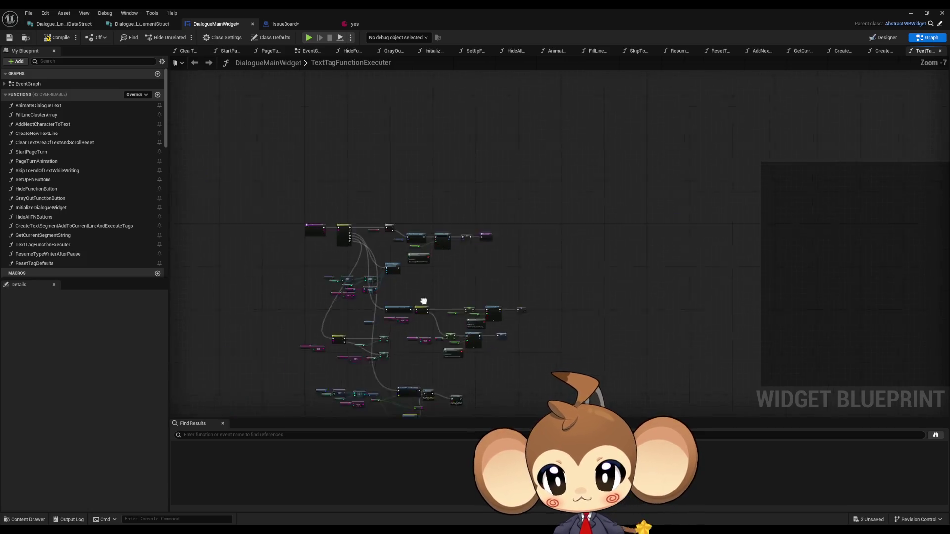
{"action": "scroll", "coordinate": [389, 186], "scroll_direction": "up", "scroll_amount": 6}
{"action": "left_click_drag", "start_coordinate": [411, 268], "coordinate": [458, 155]}
{"action": "left_click", "coordinate": [926, 13]}
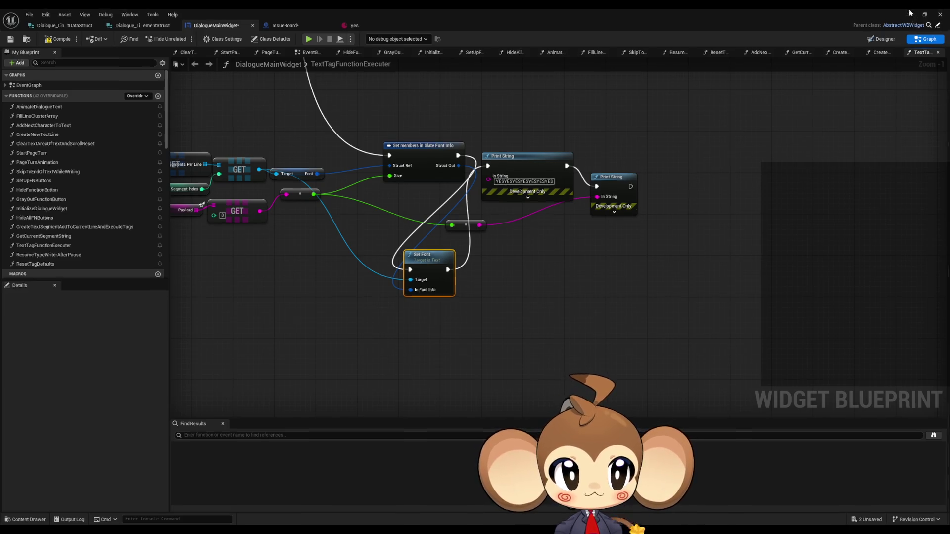
{"action": "left_click", "coordinate": [184, 38]}
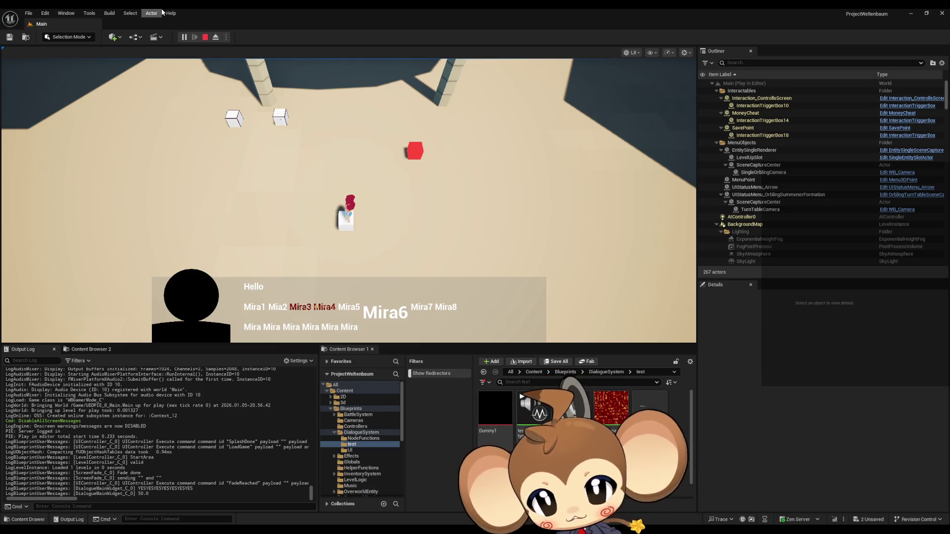
Stop the play session after seeing the enlarged Mira6 and return to the widget blueprint editor.
{"action": "left_click", "coordinate": [205, 37]}
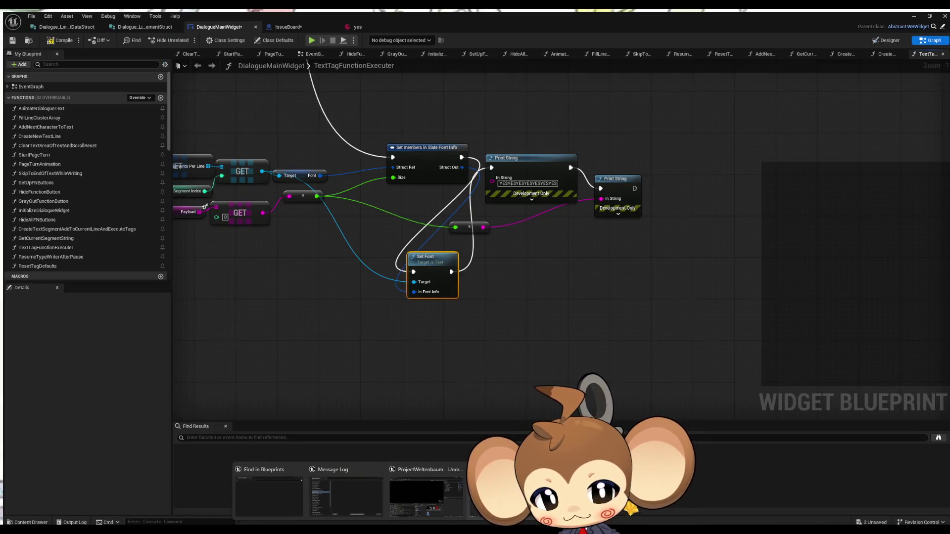
{"action": "left_click", "coordinate": [444, 503]}
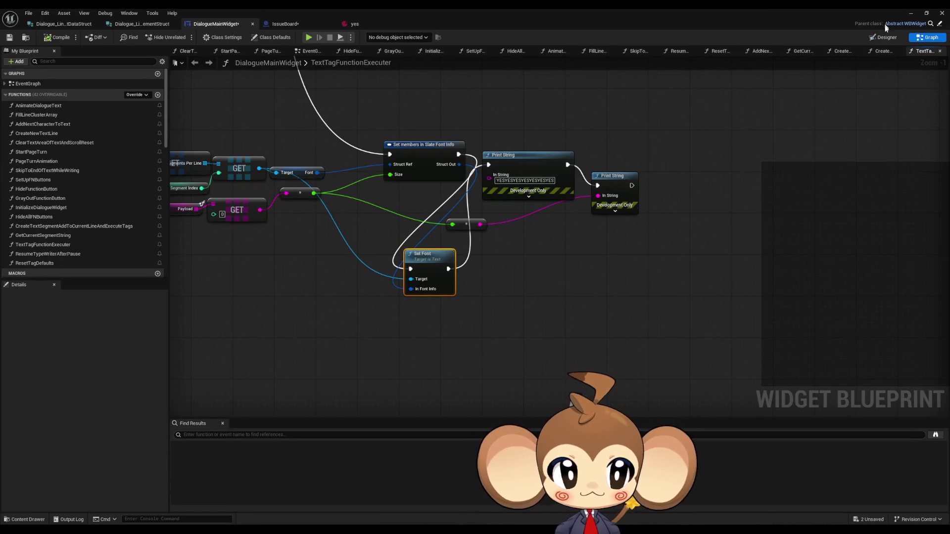
Toggle Designer and Graph, then open the CreateTextSegmentAddToCurrentLineAndExecuteTags function graph.
{"action": "left_click", "coordinate": [883, 40]}
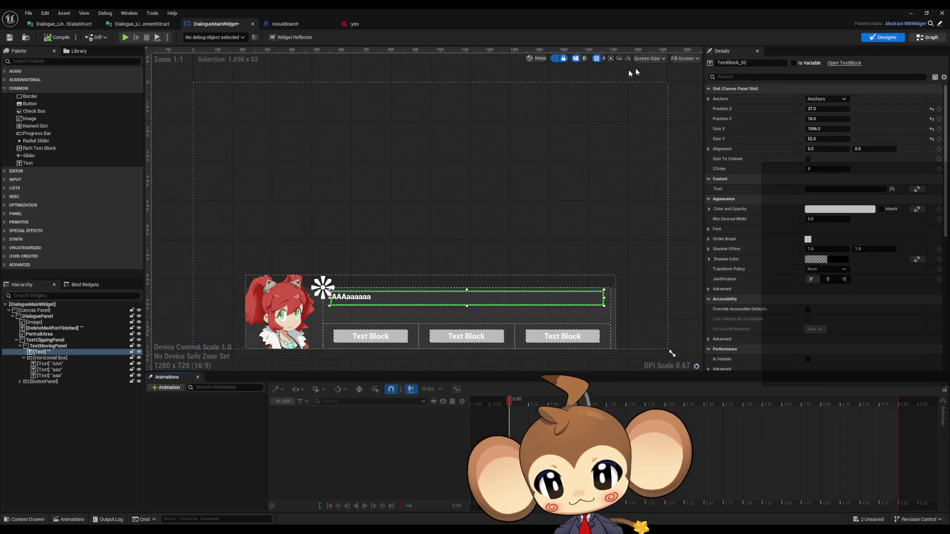
{"action": "left_click", "coordinate": [928, 38]}
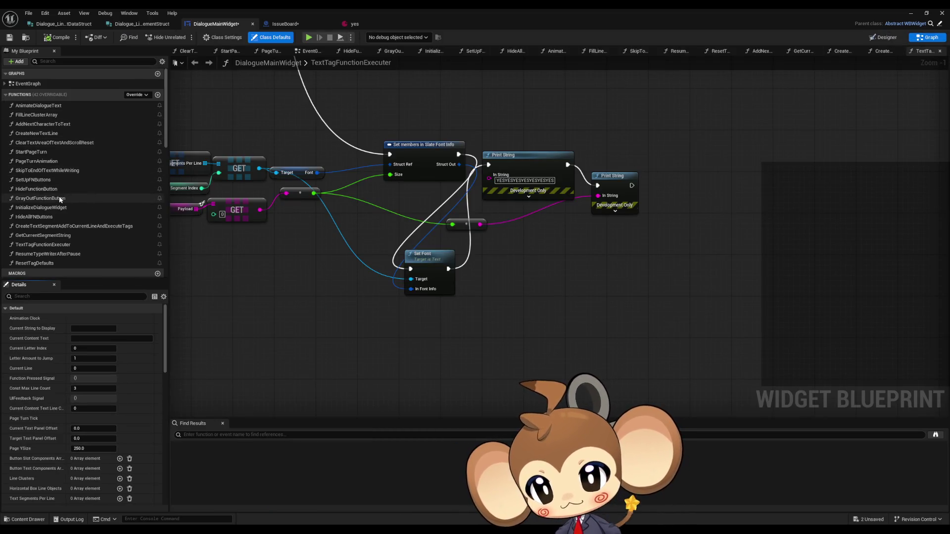
{"action": "left_click", "coordinate": [37, 251]}
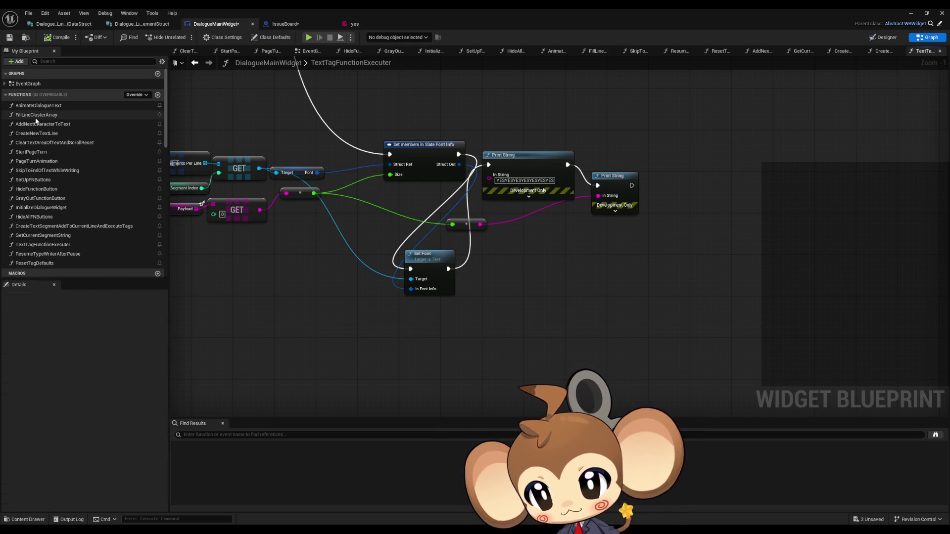
{"action": "double_click", "coordinate": [54, 227]}
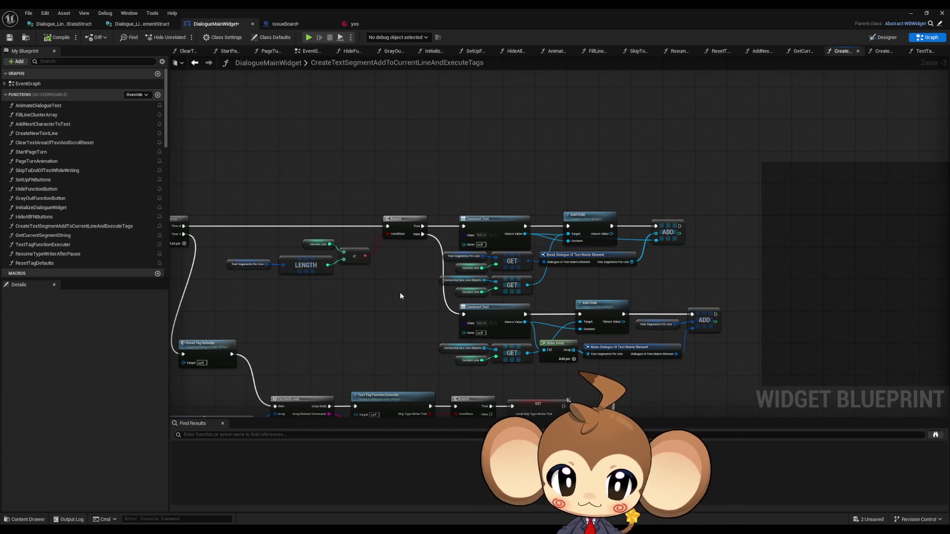
{"action": "left_click_drag", "start_coordinate": [400, 289], "coordinate": [423, 185]}
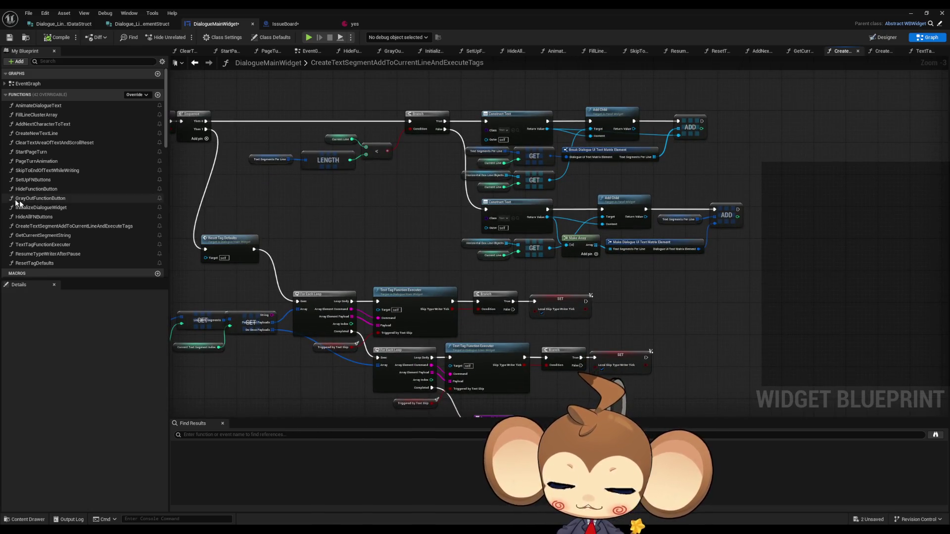
Open the CreateNewTextLine function from My Blueprint and frame its nodes.
{"action": "left_click", "coordinate": [50, 142]}
{"action": "double_click", "coordinate": [50, 142]}
{"action": "double_click", "coordinate": [45, 133]}
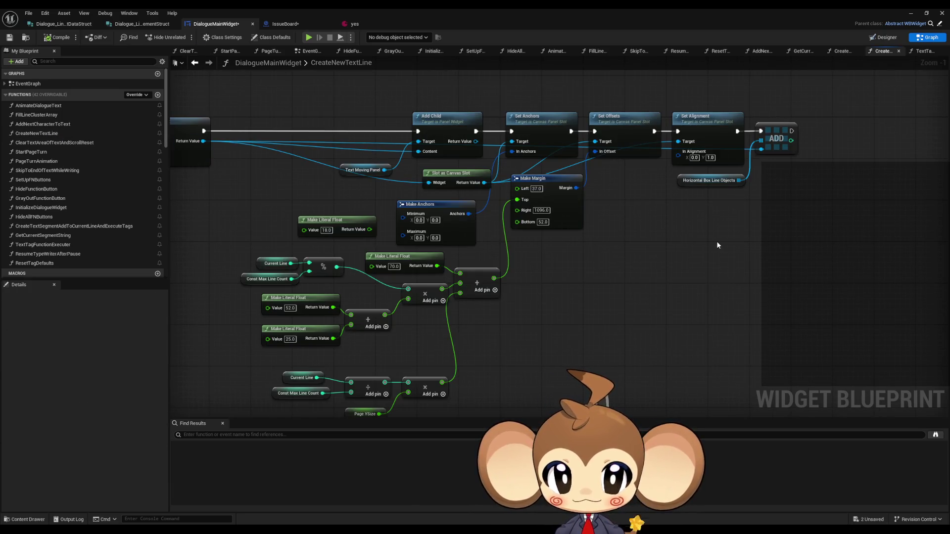
{"action": "mouse_move", "coordinate": [713, 241]}
{"action": "left_mouse_down"}
{"action": "mouse_move", "coordinate": [678, 146]}
{"action": "mouse_move", "coordinate": [704, 176]}
{"action": "mouse_move", "coordinate": [717, 269]}
{"action": "mouse_move", "coordinate": [839, 296]}
{"action": "mouse_move", "coordinate": [712, 278]}
{"action": "left_mouse_up"}
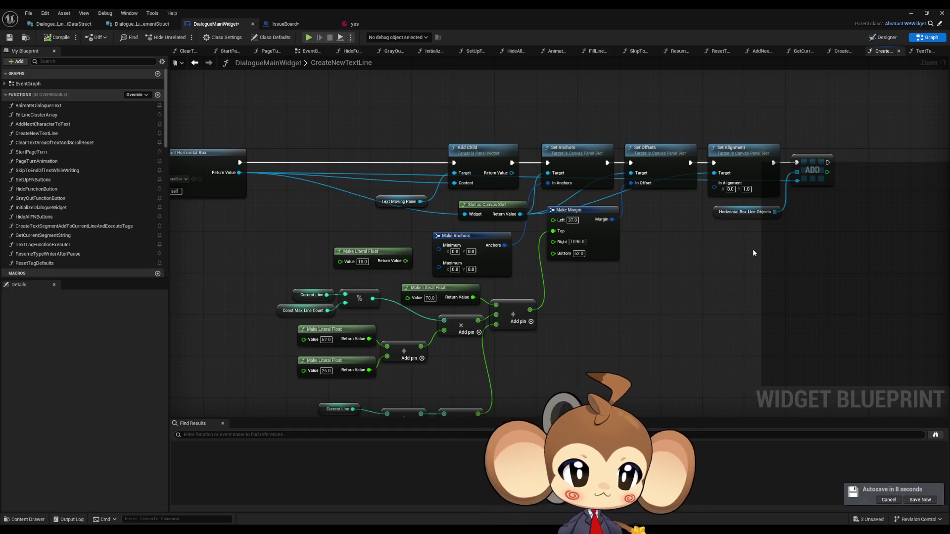
Set the AAA text block's font size to 50.
{"action": "left_click", "coordinate": [884, 39]}
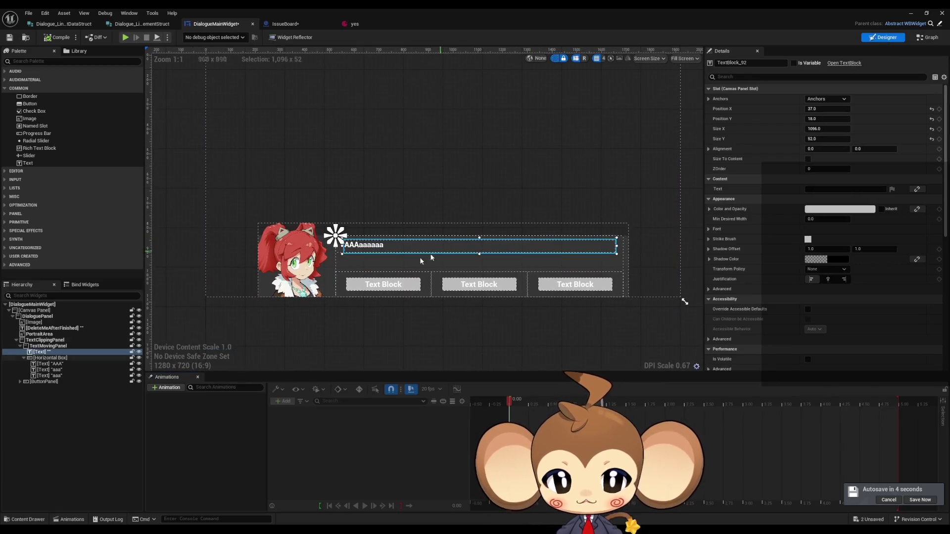
{"action": "scroll", "coordinate": [396, 267], "scroll_direction": "up", "scroll_amount": 4}
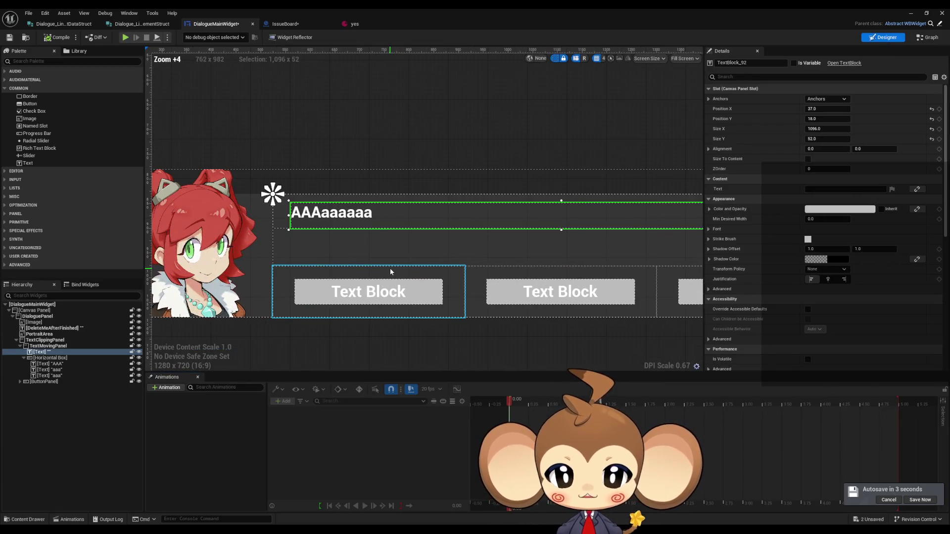
{"action": "left_click", "coordinate": [47, 363]}
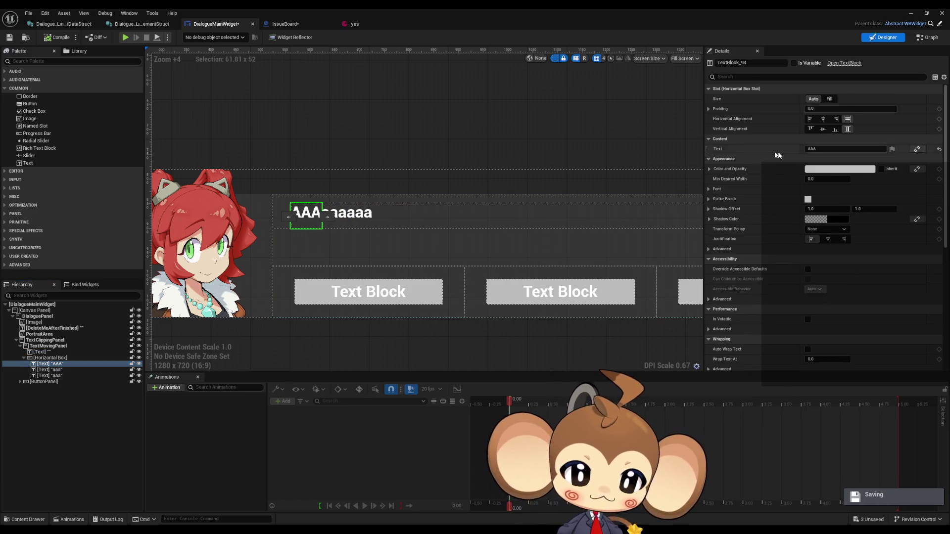
{"action": "left_click", "coordinate": [709, 188]}
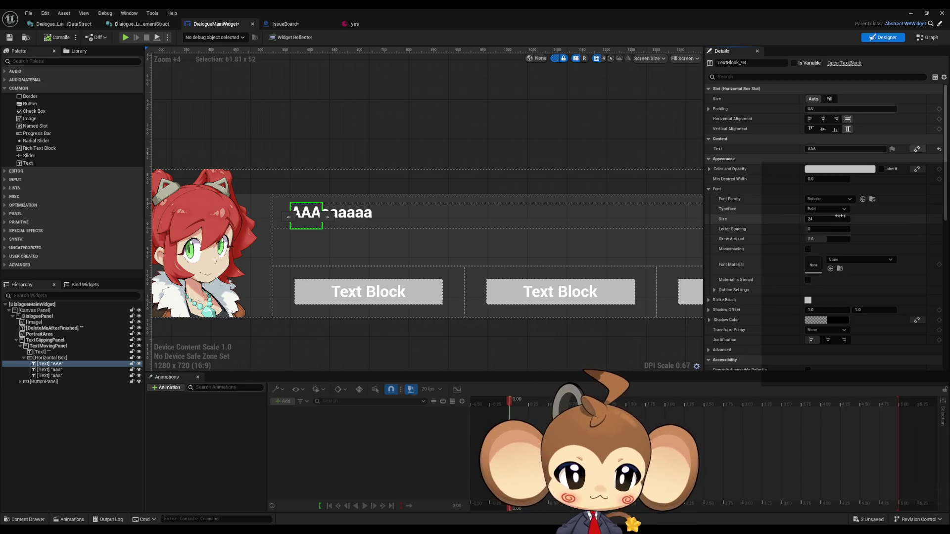
{"action": "type", "text": "50"}
{"action": "key", "text": "Return"}
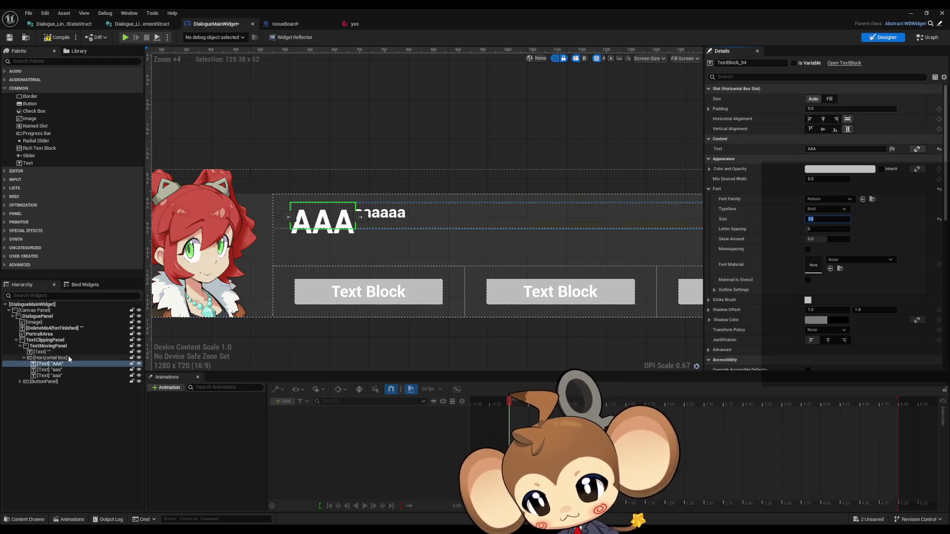
Tick Size To Content on the horizontal box, then test the aaa text's bottom and right alignments before restoring fill.
{"action": "left_click", "coordinate": [50, 358]}
{"action": "left_click", "coordinate": [808, 159]}
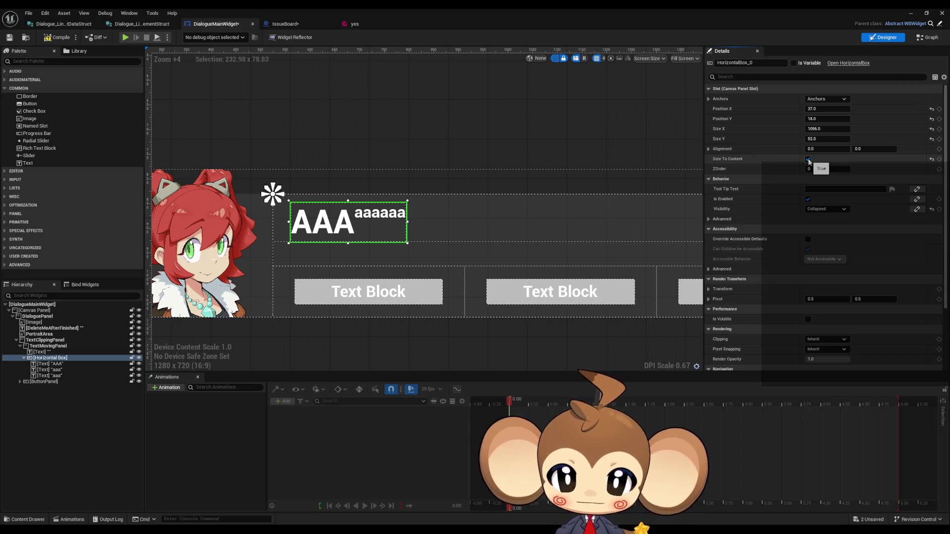
{"action": "left_click", "coordinate": [373, 212]}
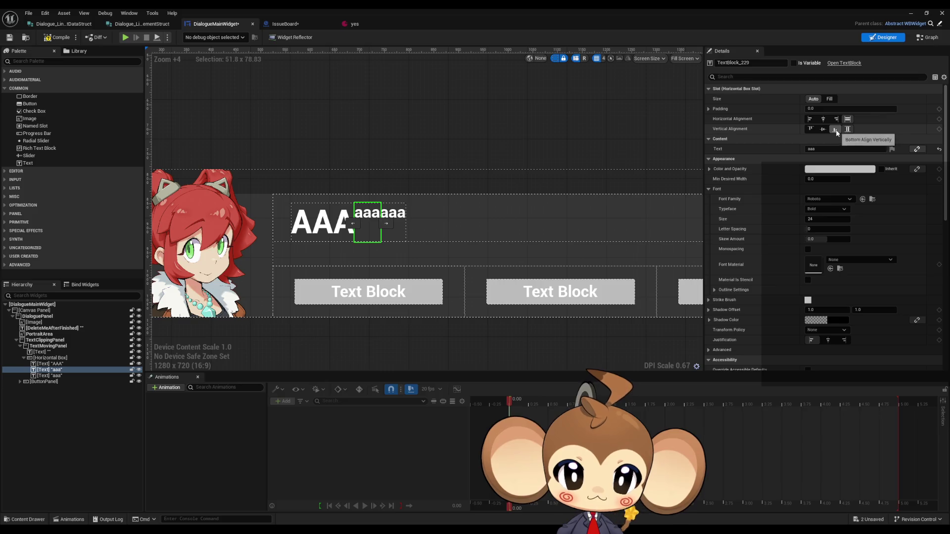
{"action": "left_click", "coordinate": [836, 131]}
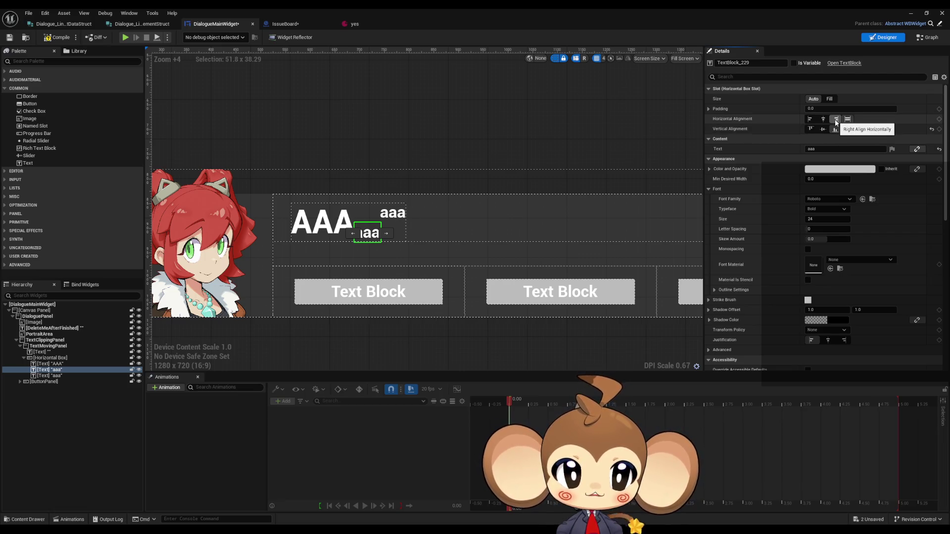
{"action": "left_click", "coordinate": [836, 119]}
{"action": "left_click", "coordinate": [848, 119]}
{"action": "left_click", "coordinate": [848, 129]}
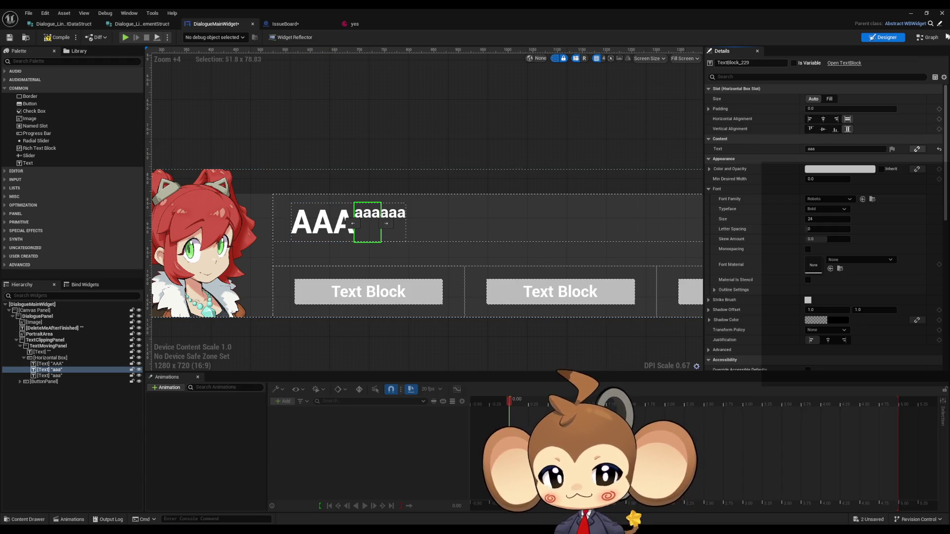
{"action": "left_click", "coordinate": [284, 23]}
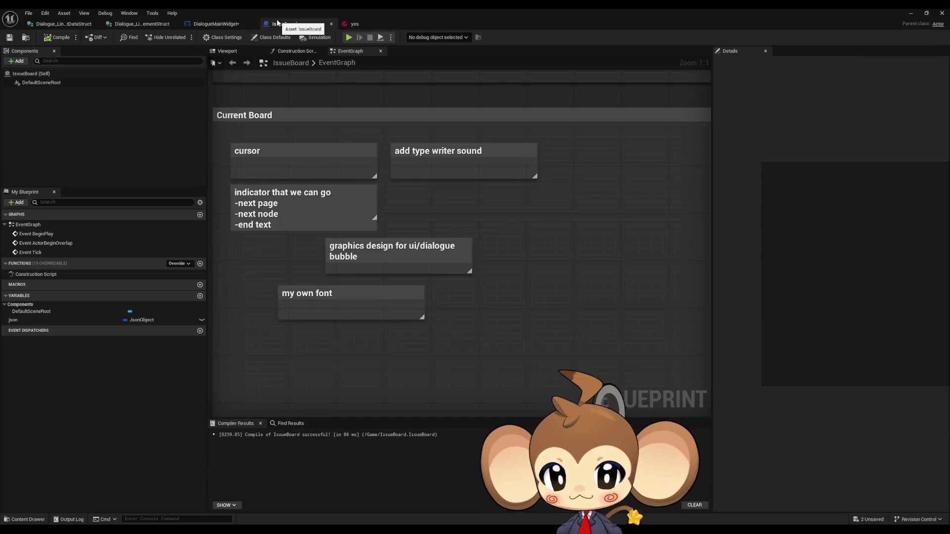
Go to the dialogue widget's CreateNewTextLine graph and find the Construct Horizontal Box node.
{"action": "left_click", "coordinate": [222, 24]}
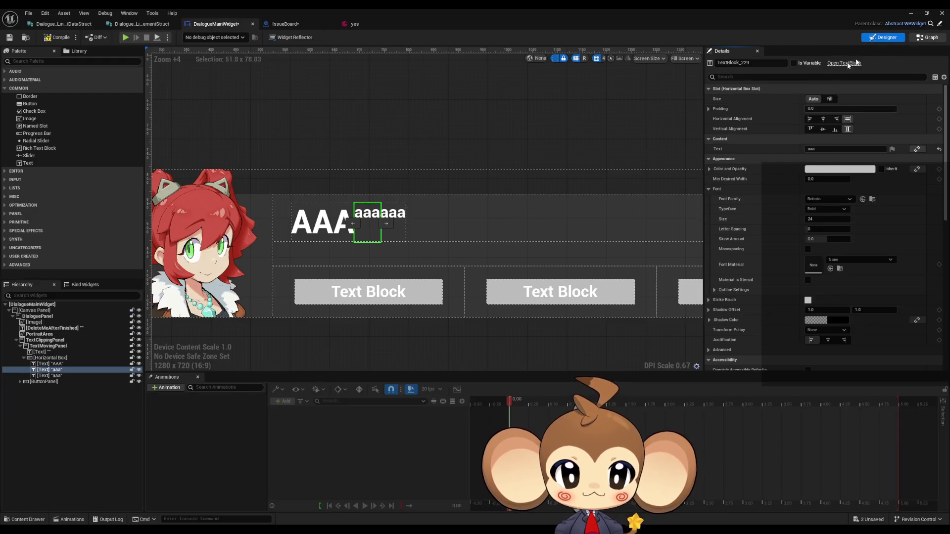
{"action": "left_click", "coordinate": [922, 37]}
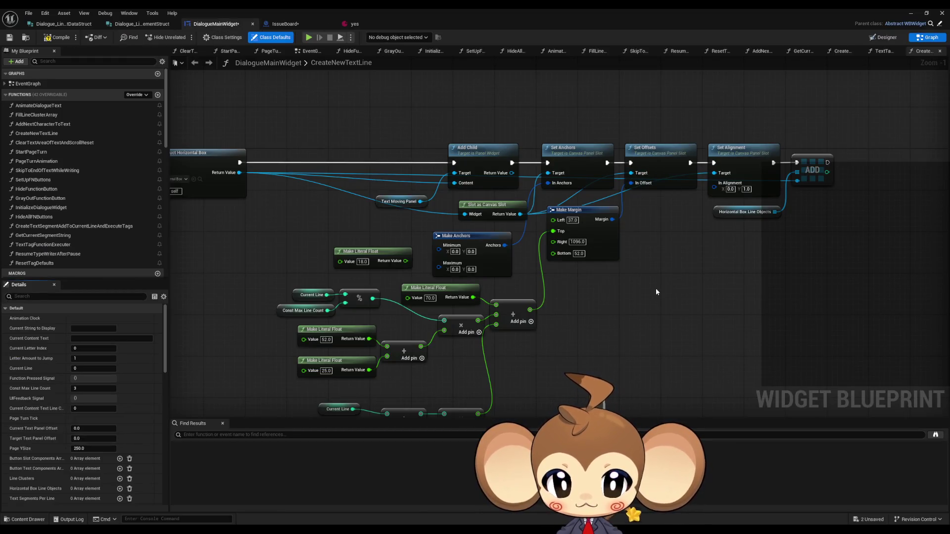
{"action": "left_click_drag", "start_coordinate": [577, 281], "coordinate": [739, 306]}
{"action": "left_click_drag", "start_coordinate": [688, 201], "coordinate": [538, 200]}
{"action": "left_click_drag", "start_coordinate": [250, 196], "coordinate": [367, 149]}
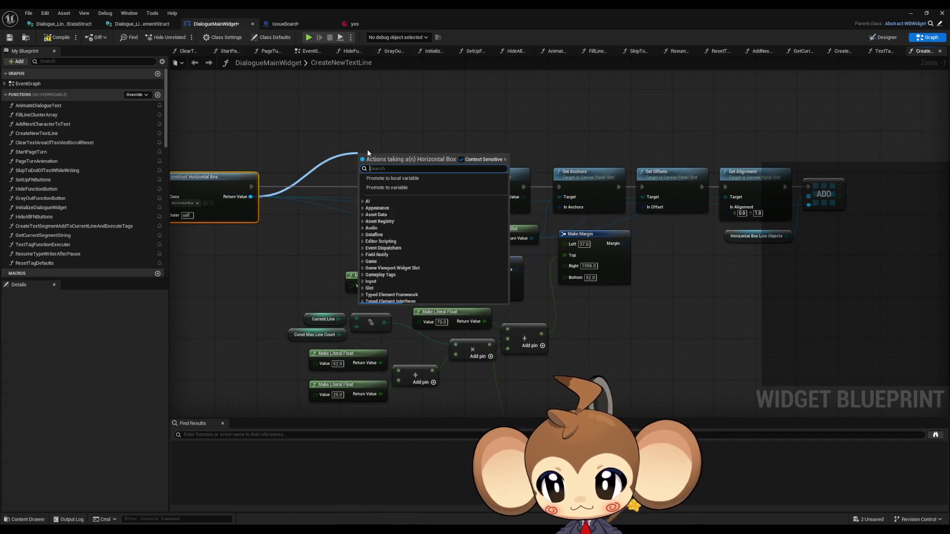
{"action": "type", "text": "set siz"}
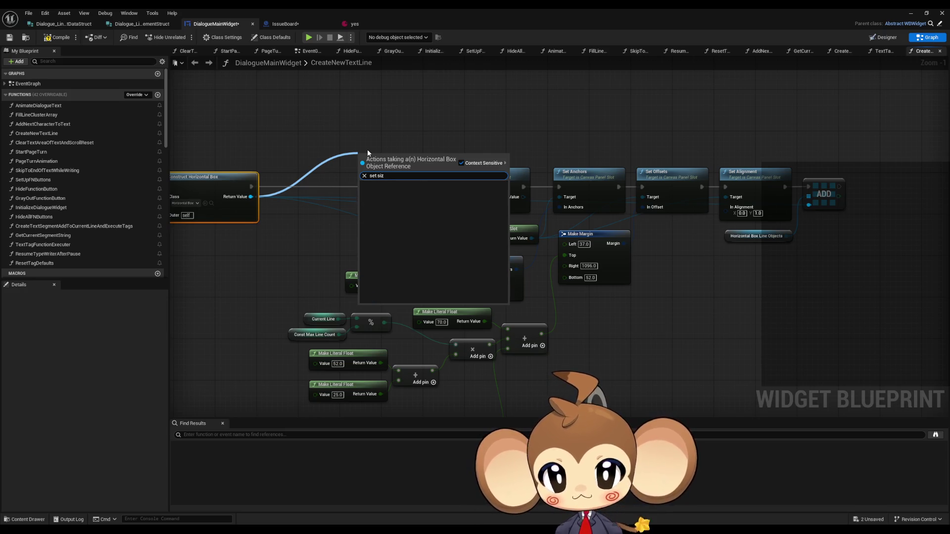
{"action": "key", "text": "Escape"}
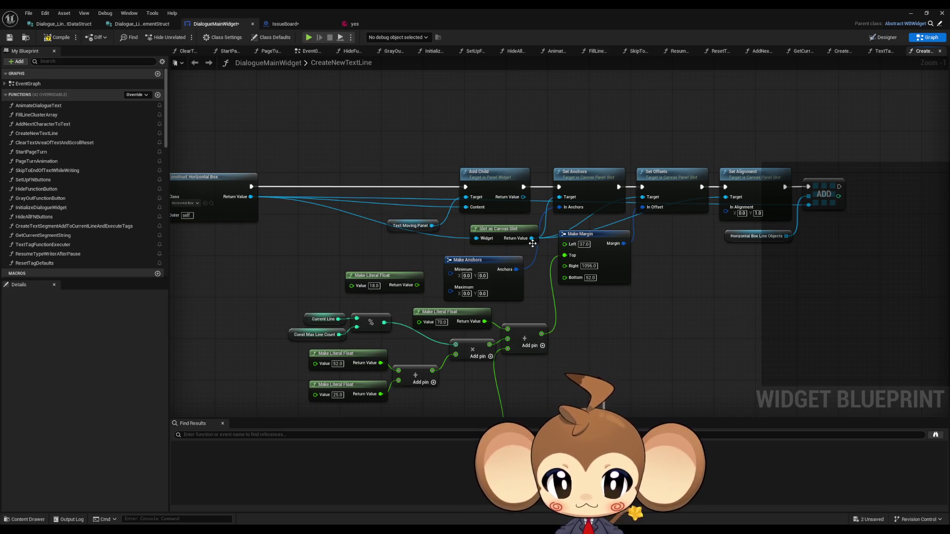
Add a Set Size To Content node on the canvas slot, tick it, and chain it into execution.
{"action": "left_click_drag", "start_coordinate": [707, 296], "coordinate": [714, 297]}
{"action": "type", "text": "set size"}
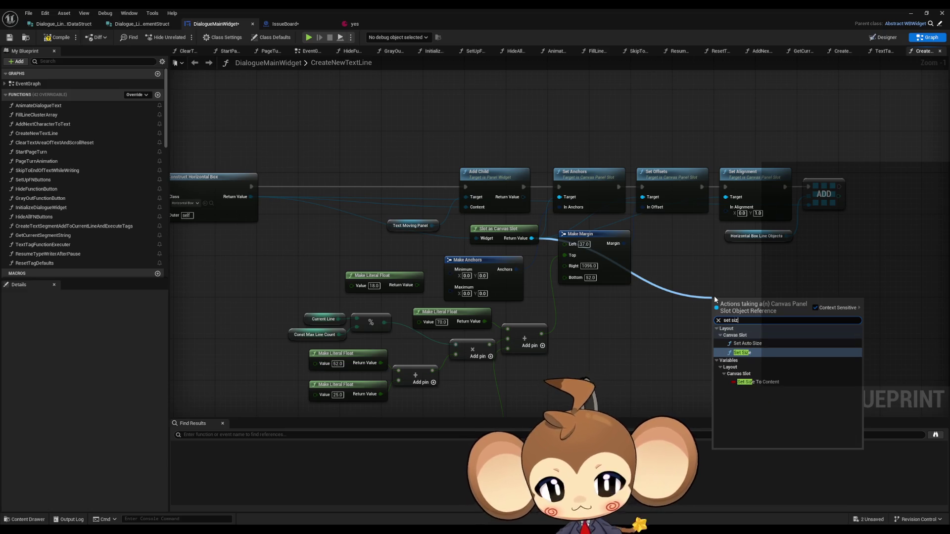
{"action": "key", "text": "Down"}
{"action": "key", "text": "Return"}
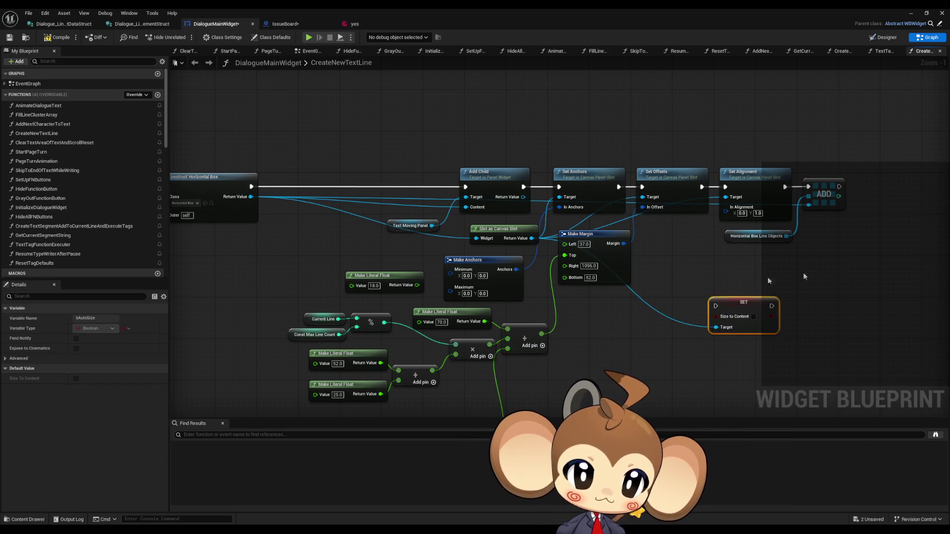
{"action": "left_click", "coordinate": [754, 317]}
{"action": "mouse_move", "coordinate": [772, 306]}
{"action": "left_mouse_down"}
{"action": "mouse_move", "coordinate": [811, 188]}
{"action": "mouse_move", "coordinate": [790, 186]}
{"action": "mouse_move", "coordinate": [777, 259]}
{"action": "mouse_move", "coordinate": [716, 306]}
{"action": "left_mouse_up"}
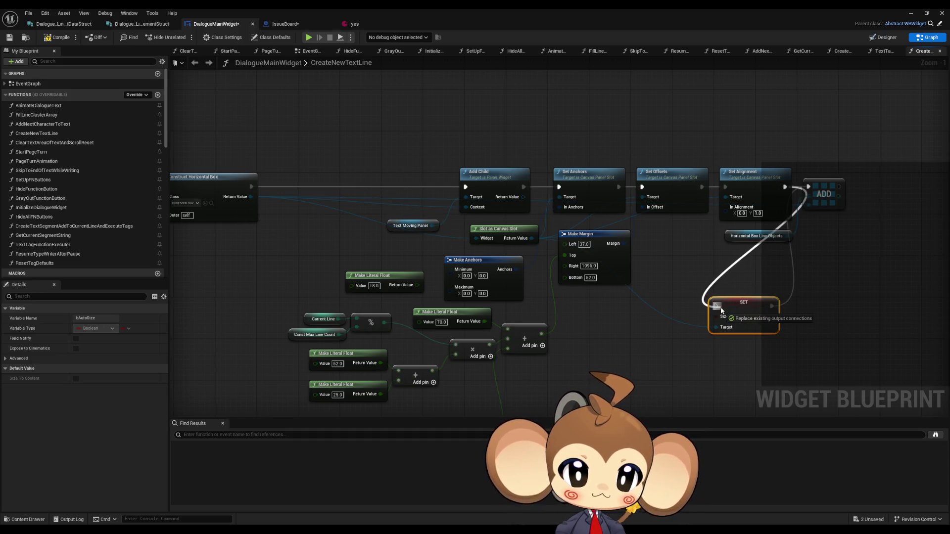
Move the SET and ADD nodes up beside Set Alignment.
{"action": "mouse_move", "coordinate": [824, 195]}
{"action": "left_mouse_down"}
{"action": "mouse_move", "coordinate": [785, 283]}
{"action": "mouse_move", "coordinate": [813, 314]}
{"action": "left_mouse_up"}
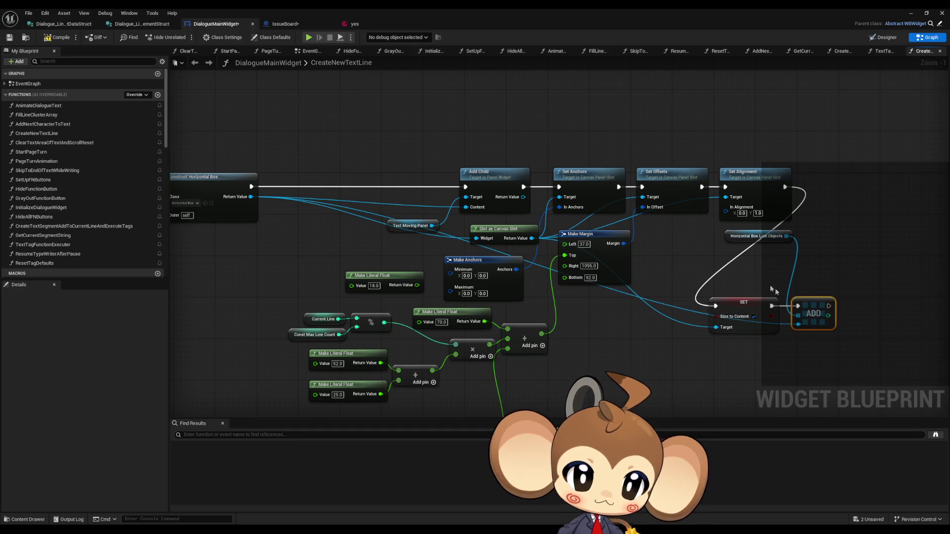
{"action": "left_click", "coordinate": [749, 302], "text": "ctrl"}
{"action": "mouse_move", "coordinate": [749, 303]}
{"action": "left_mouse_down"}
{"action": "mouse_move", "coordinate": [847, 177]}
{"action": "mouse_move", "coordinate": [841, 184]}
{"action": "left_mouse_up"}
{"action": "left_click", "coordinate": [833, 304]}
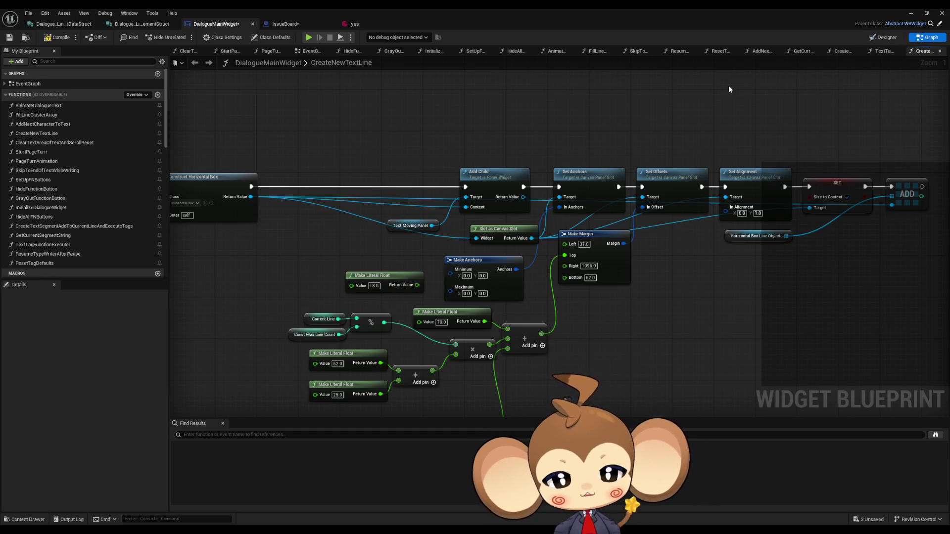
{"action": "double_click", "coordinate": [82, 226]}
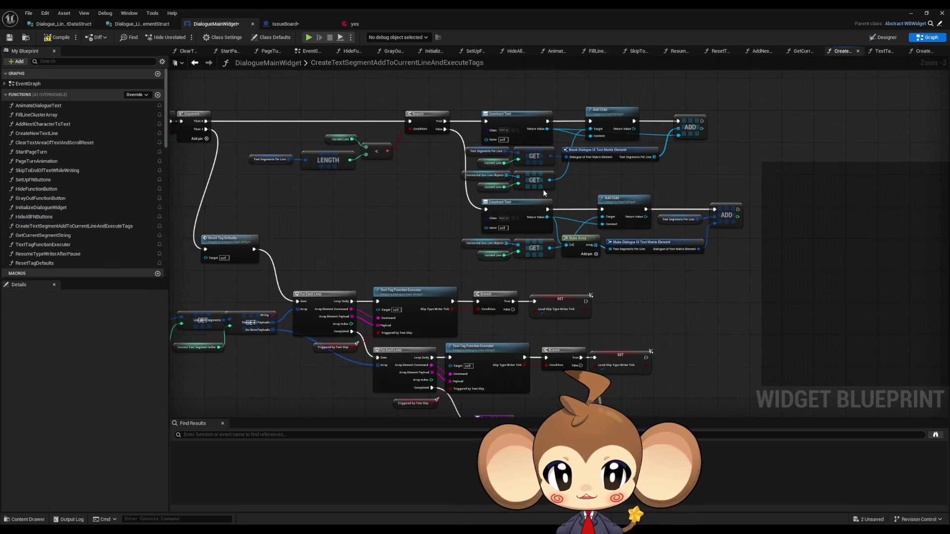
Bring the Construct Text nodes into view and check the text segments in the Designer.
{"action": "scroll", "coordinate": [542, 189], "scroll_direction": "up", "scroll_amount": 3}
{"action": "mouse_move", "coordinate": [465, 229]}
{"action": "left_mouse_down"}
{"action": "mouse_move", "coordinate": [316, 307]}
{"action": "mouse_move", "coordinate": [417, 304]}
{"action": "mouse_move", "coordinate": [450, 322]}
{"action": "mouse_move", "coordinate": [513, 225]}
{"action": "mouse_move", "coordinate": [502, 277]}
{"action": "left_mouse_up"}
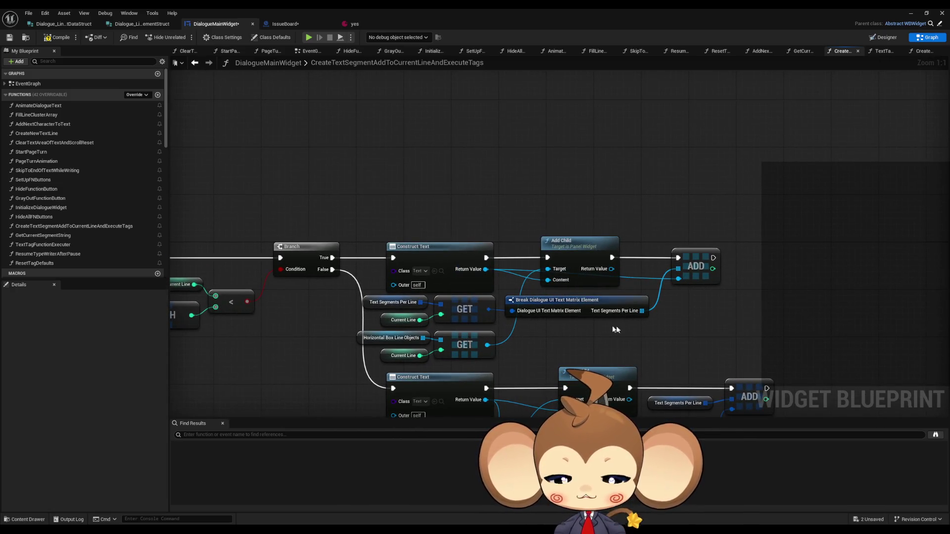
{"action": "left_click", "coordinate": [886, 37]}
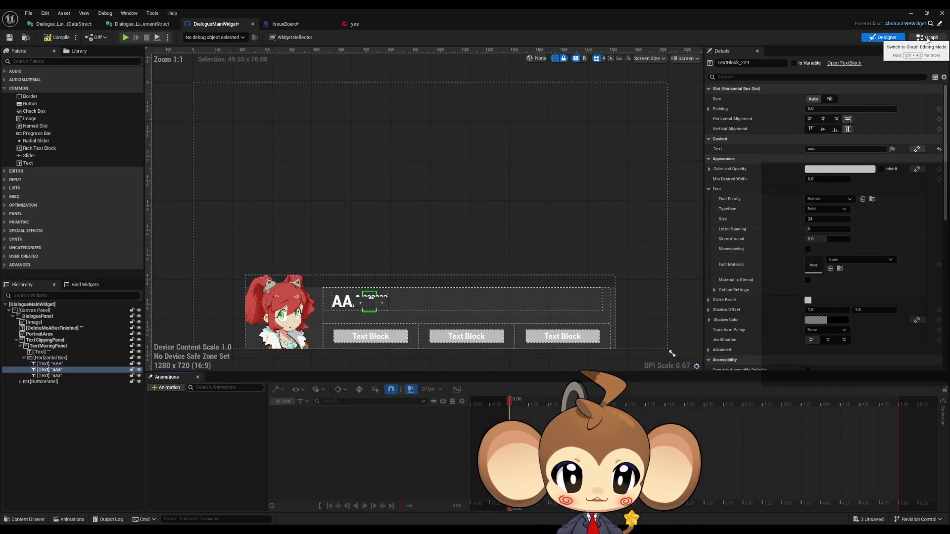
{"action": "left_click", "coordinate": [928, 38]}
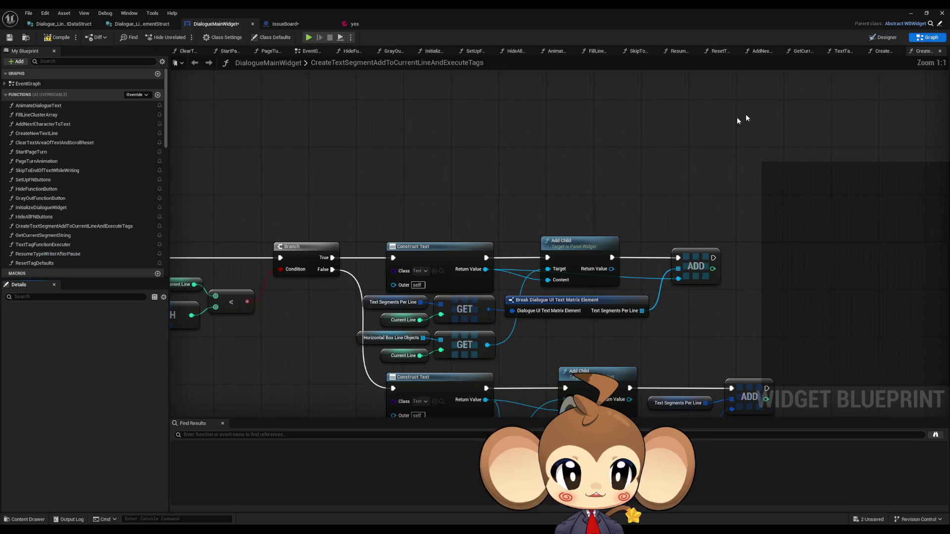
From Construct Text's Return Value, add a Slot as Canvas Slot node.
{"action": "left_click_drag", "start_coordinate": [486, 269], "coordinate": [551, 193]}
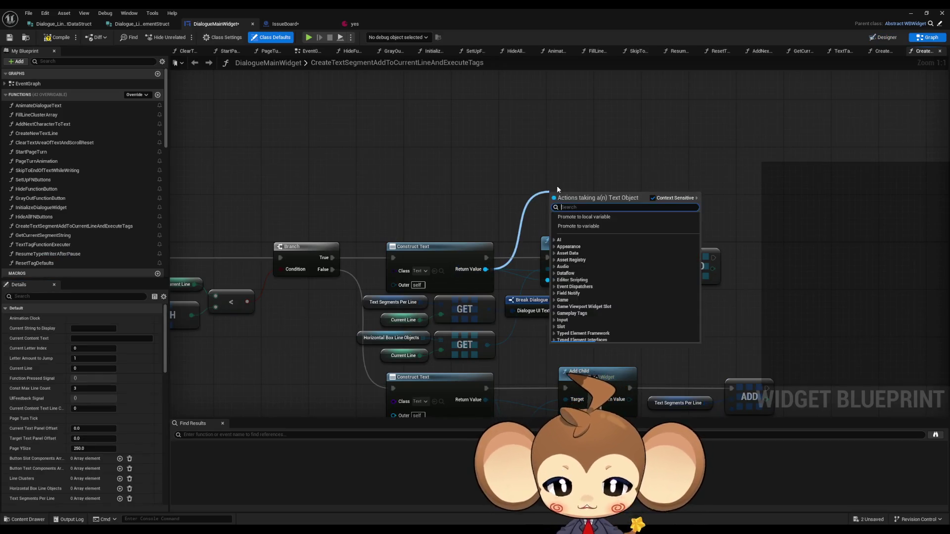
{"action": "type", "text": "vertic"}
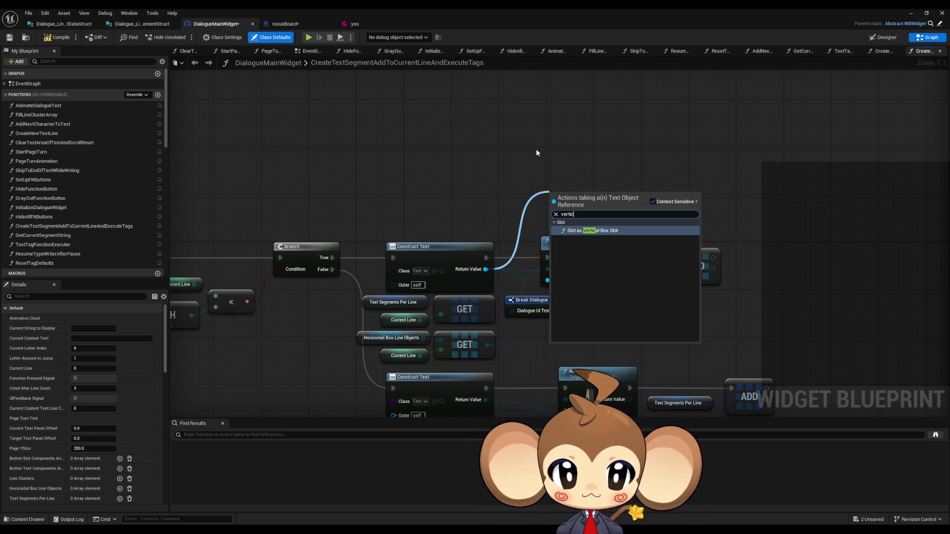
{"action": "key", "text": "ctrl+a"}
{"action": "type", "text": "hor"}
{"action": "key", "text": "ctrl+a"}
{"action": "type", "text": "slot"}
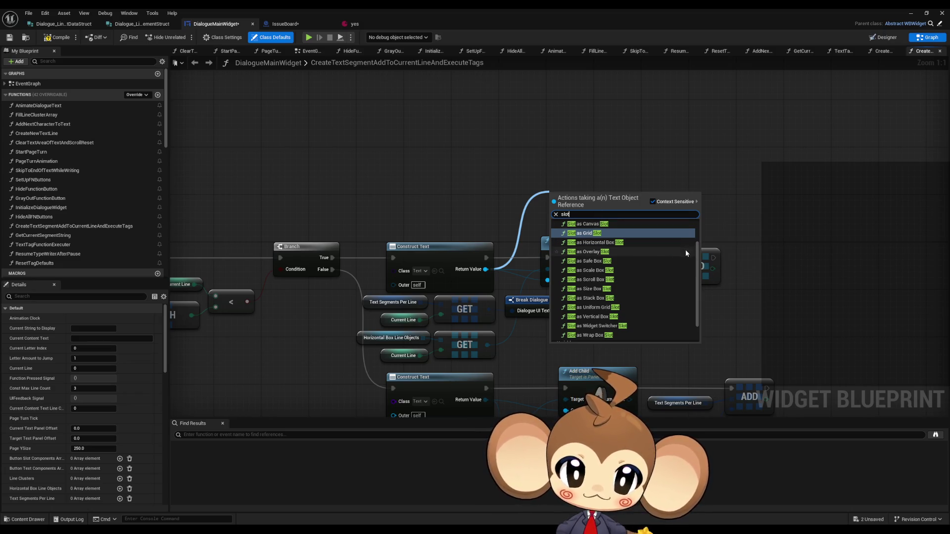
{"action": "mouse_move", "coordinate": [697, 253]}
{"action": "left_mouse_down"}
{"action": "mouse_move", "coordinate": [697, 262]}
{"action": "mouse_move", "coordinate": [694, 237]}
{"action": "left_mouse_up"}
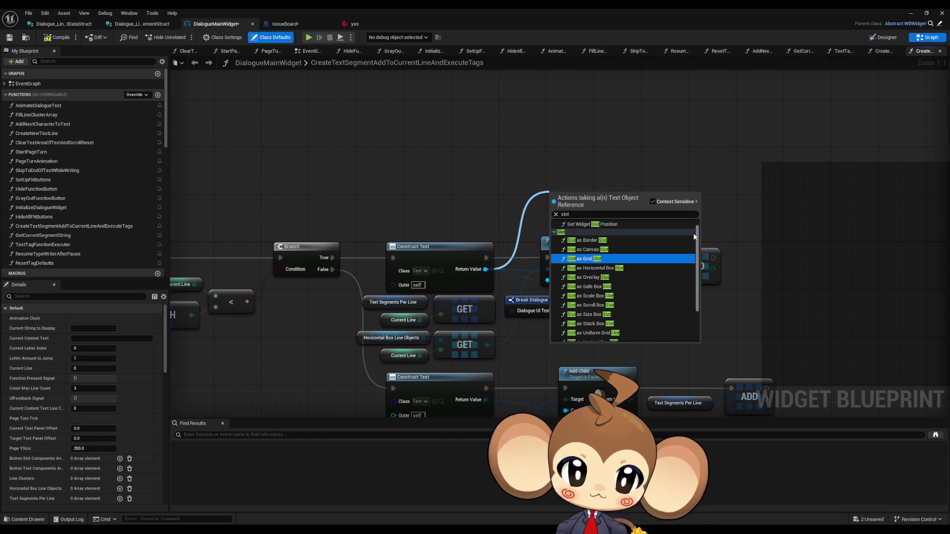
{"action": "scroll", "coordinate": [689, 236], "scroll_direction": "down", "scroll_amount": 1}
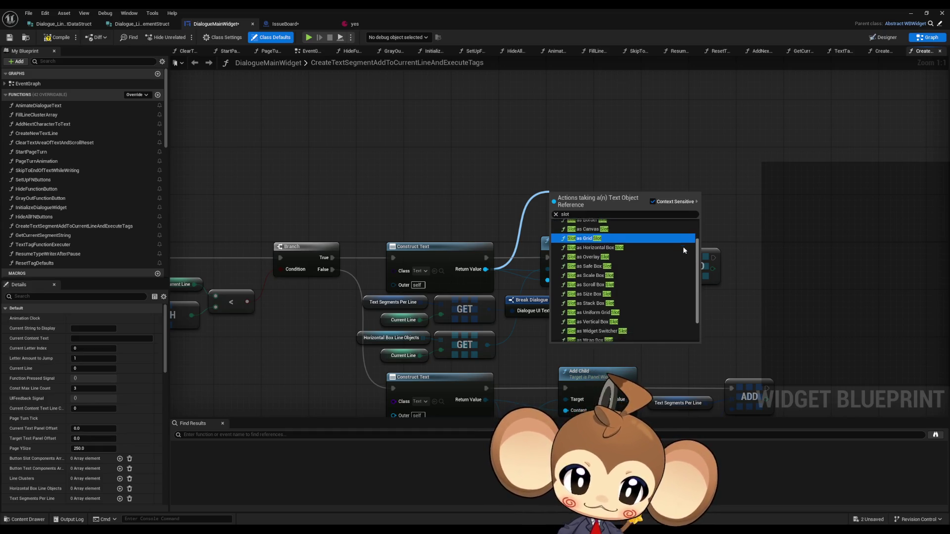
{"action": "left_click", "coordinate": [619, 237]}
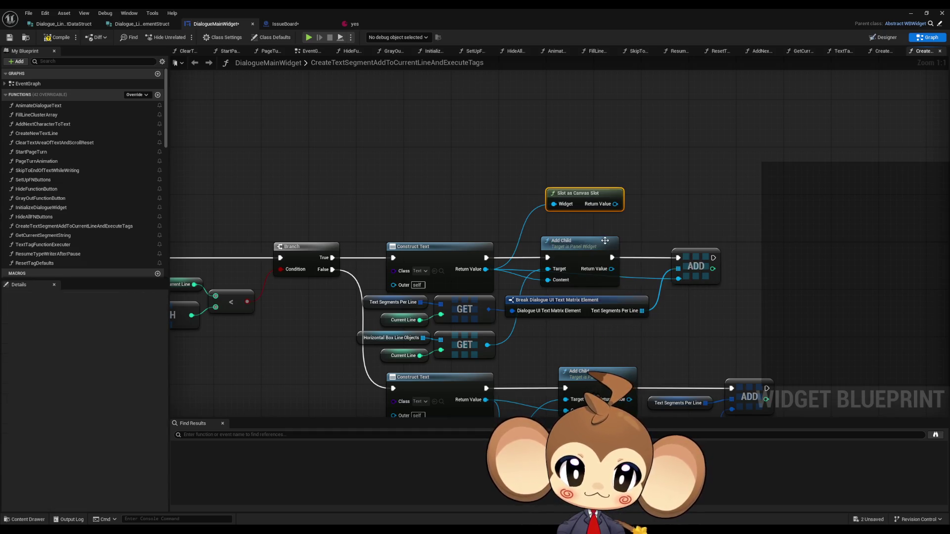
{"action": "left_click_drag", "start_coordinate": [615, 204], "coordinate": [645, 203]}
{"action": "type", "text": "vert"}
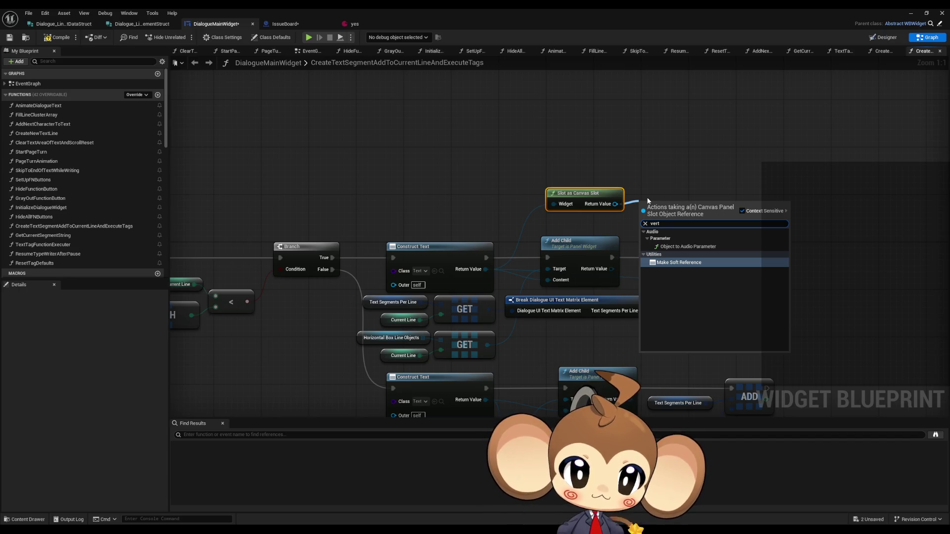
Add a Set Alignment node (0.0, 0.0) from the canvas slot's Return Value and move it up.
{"action": "key", "text": "Escape"}
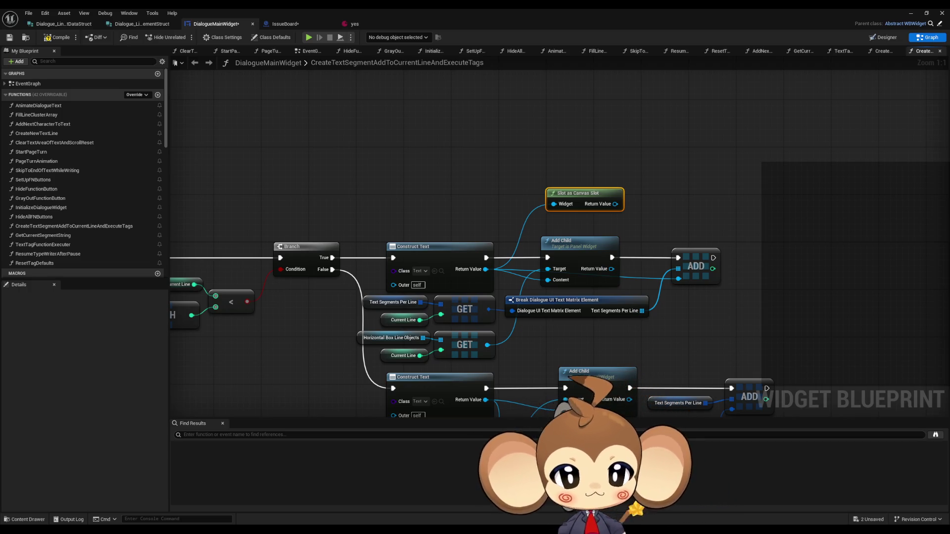
{"action": "left_click_drag", "start_coordinate": [615, 203], "coordinate": [651, 202]}
{"action": "type", "text": "all"}
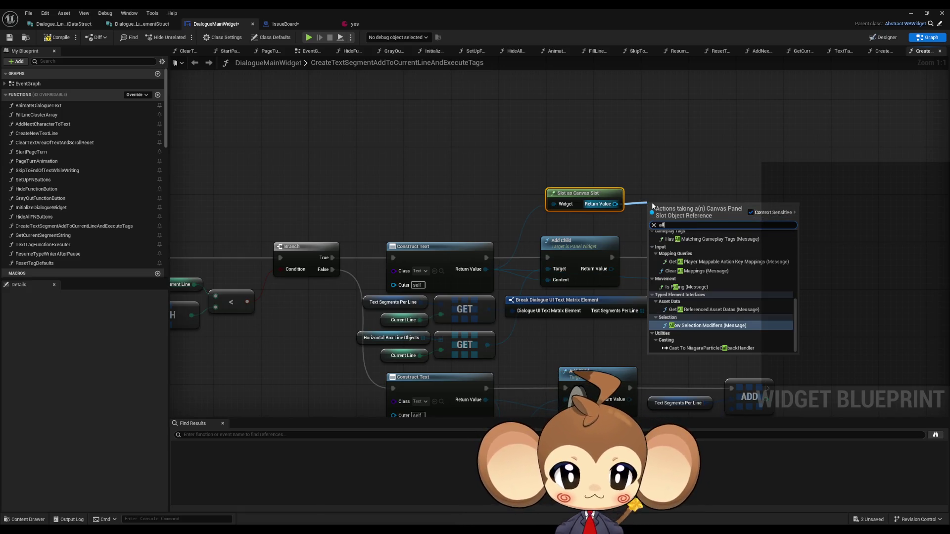
{"action": "key", "text": "BackSpace"}
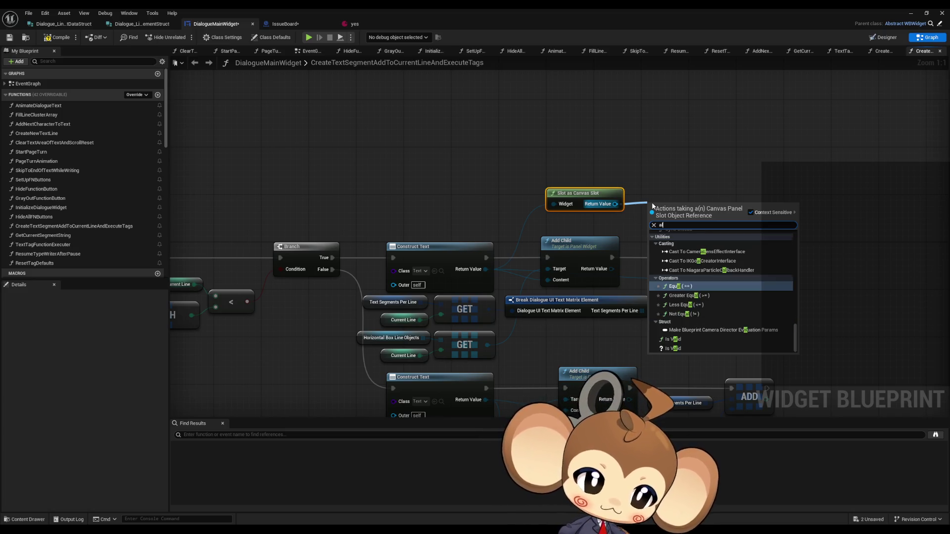
{"action": "type", "text": "igm"}
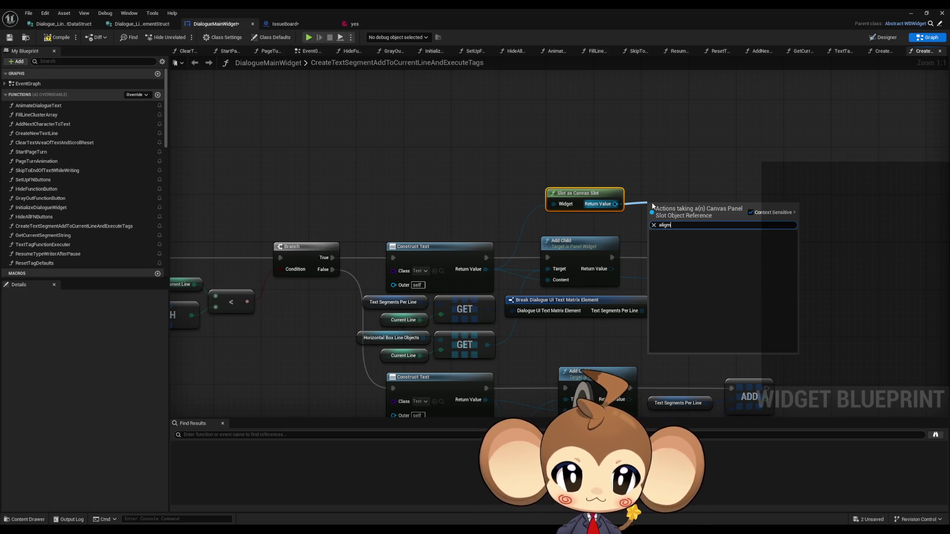
{"action": "key", "text": "BackSpace"}
{"action": "key", "text": "BackSpace"}
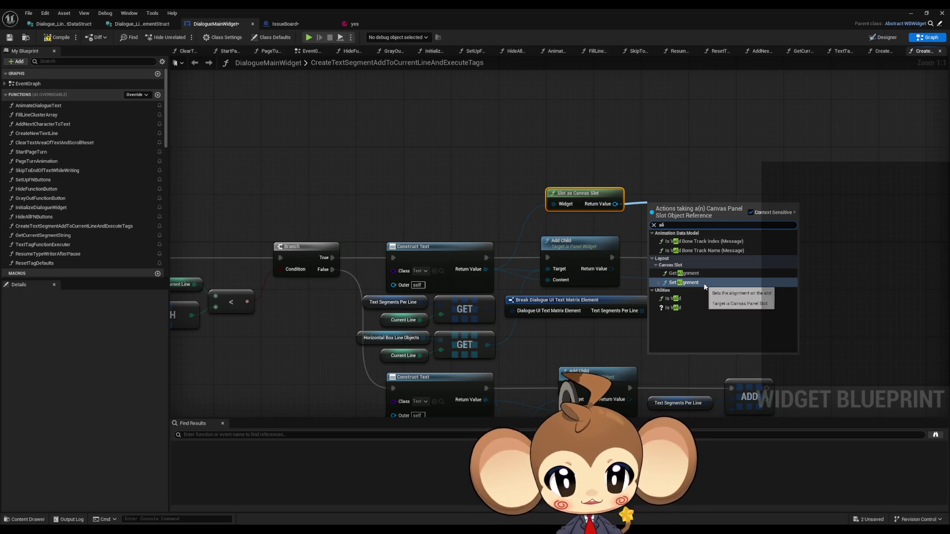
{"action": "left_click", "coordinate": [684, 282]}
{"action": "left_click_drag", "start_coordinate": [681, 224], "coordinate": [687, 181]}
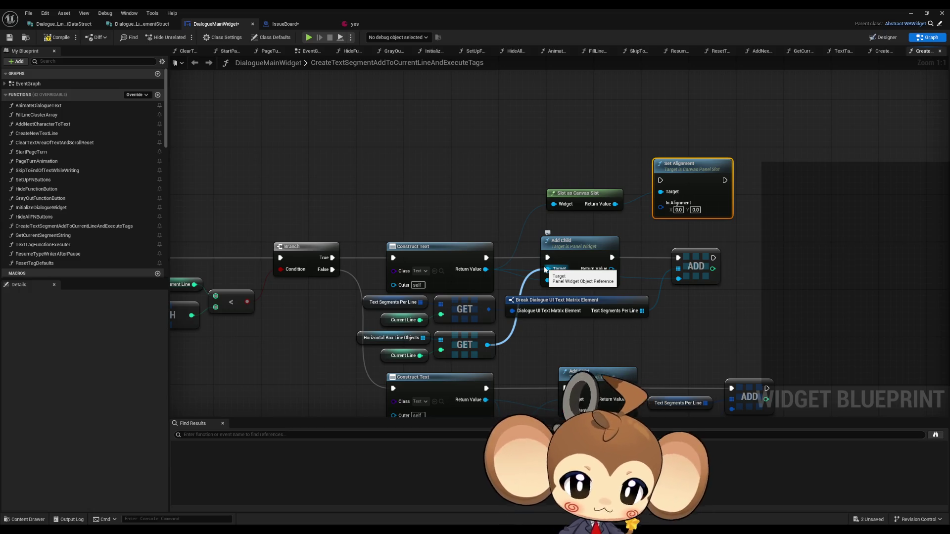
Search 'hori' actions from the GET and Add Child outputs, then dismiss them and deselect.
{"action": "left_click_drag", "start_coordinate": [487, 345], "coordinate": [565, 334]}
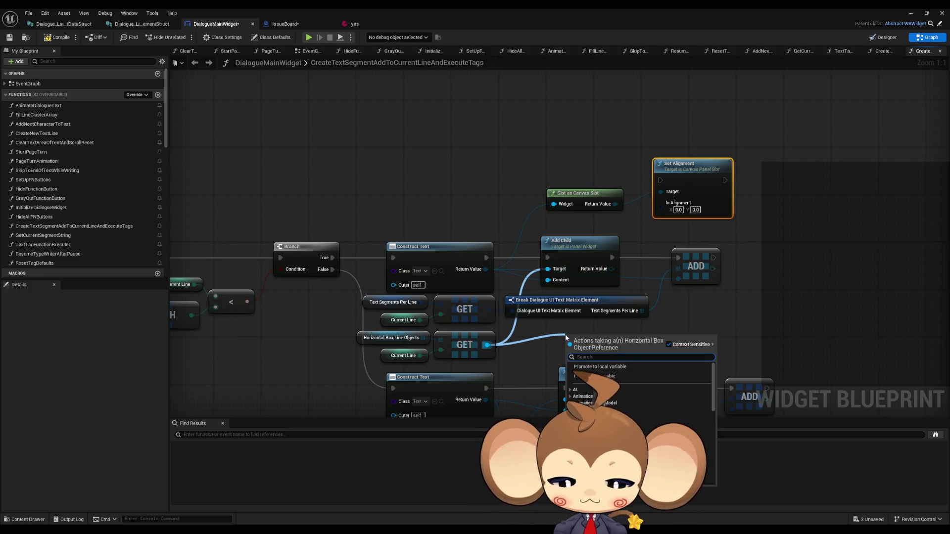
{"action": "type", "text": "hori"}
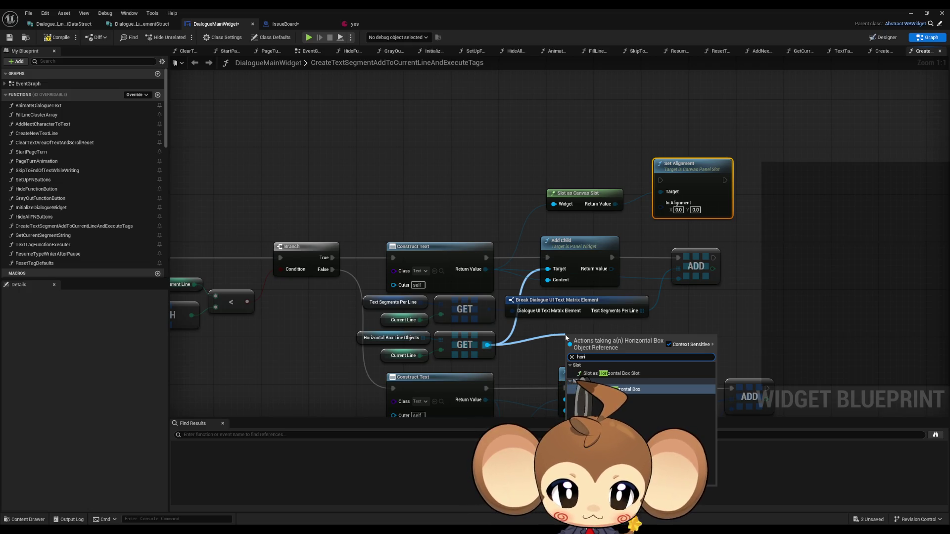
{"action": "left_click", "coordinate": [612, 270]}
{"action": "left_click_drag", "start_coordinate": [612, 270], "coordinate": [691, 320]}
{"action": "type", "text": "hori"}
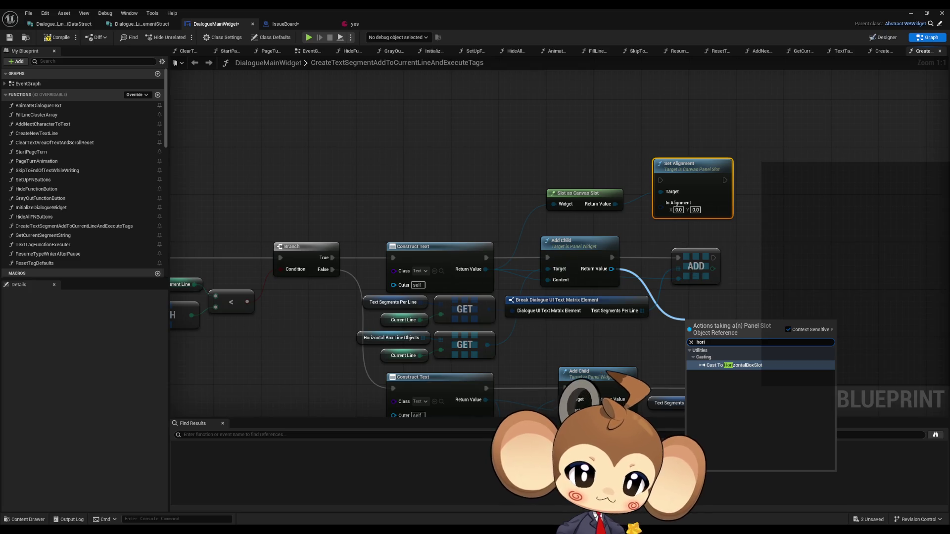
{"action": "key", "text": "Return"}
{"action": "left_click", "coordinate": [684, 320]}
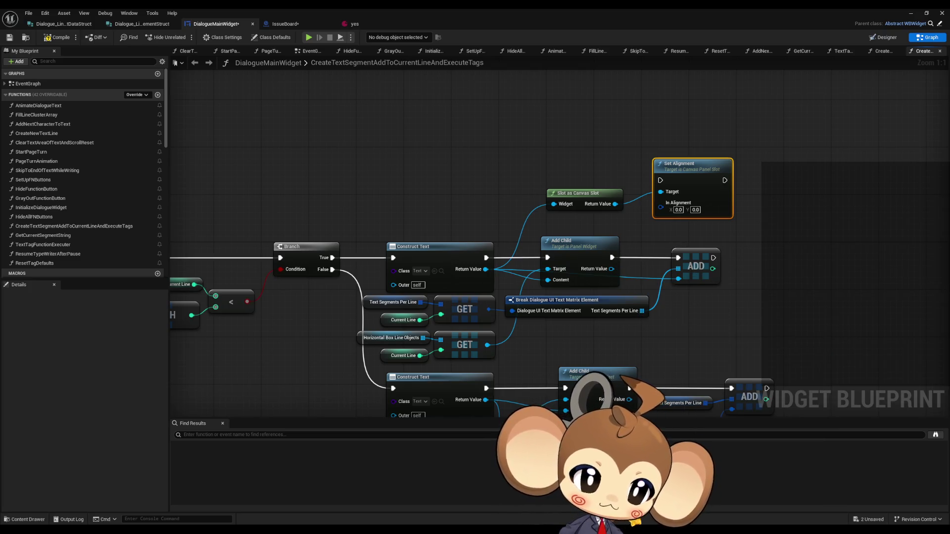
{"action": "left_click", "coordinate": [692, 292]}
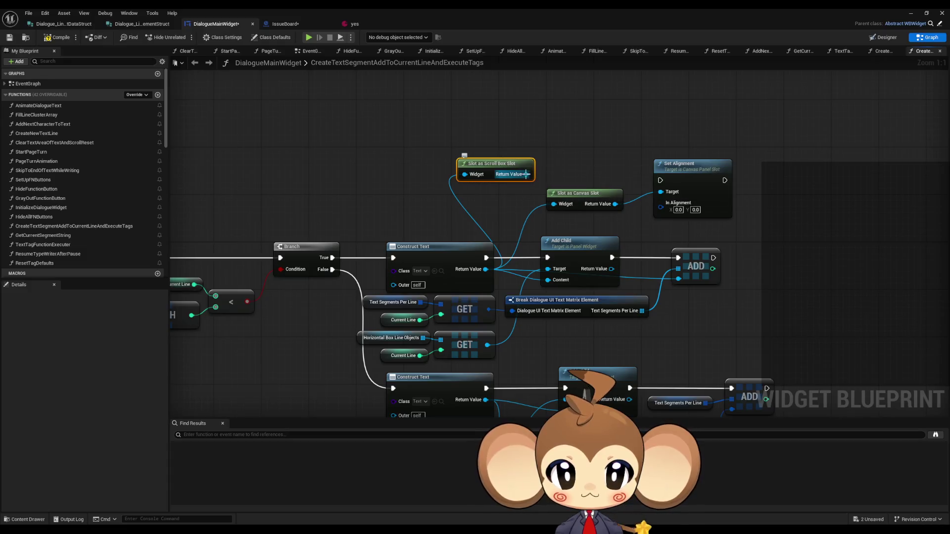
Add a Set Vertical Alignment node on the Scroll Box Slot and delete the old canvas alignment nodes.
{"action": "left_click_drag", "start_coordinate": [526, 174], "coordinate": [556, 164]}
{"action": "type", "text": "verti"}
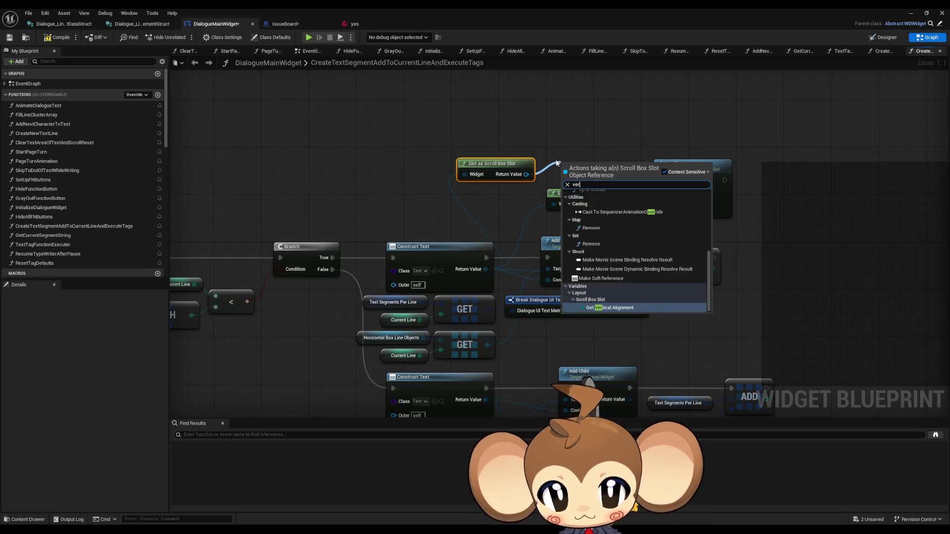
{"action": "key", "text": "Up"}
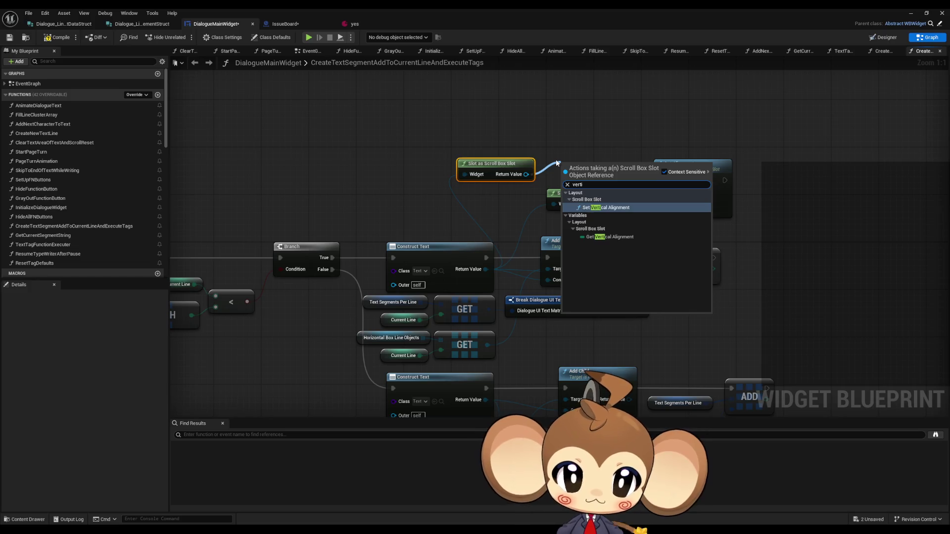
{"action": "key", "text": "Return"}
{"action": "left_click_drag", "start_coordinate": [556, 163], "coordinate": [545, 116]}
{"action": "left_click_drag", "start_coordinate": [739, 225], "coordinate": [614, 185]}
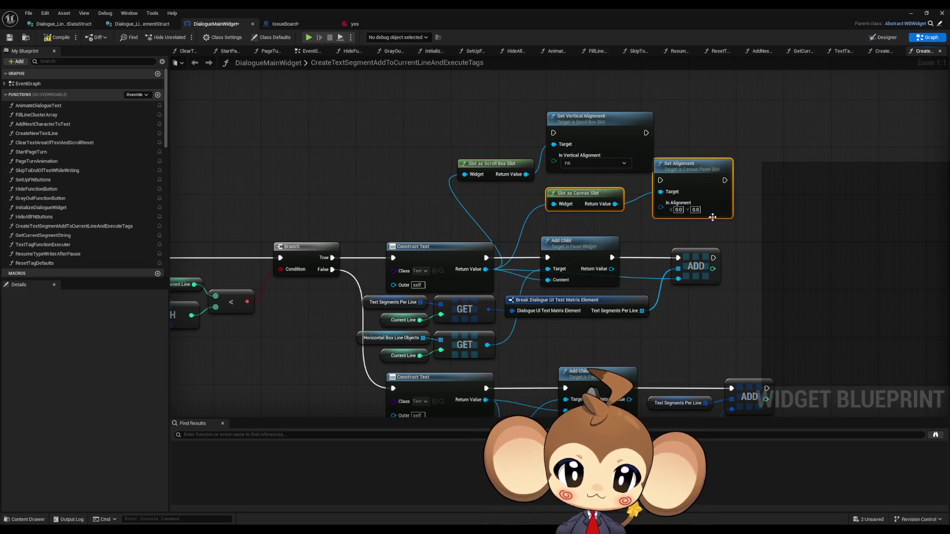
{"action": "key", "text": "Delete"}
Set the vertical alignment to Bottom, wire it between Add Child and ADD, and copy the pair.
{"action": "left_click_drag", "start_coordinate": [613, 137], "coordinate": [654, 143]}
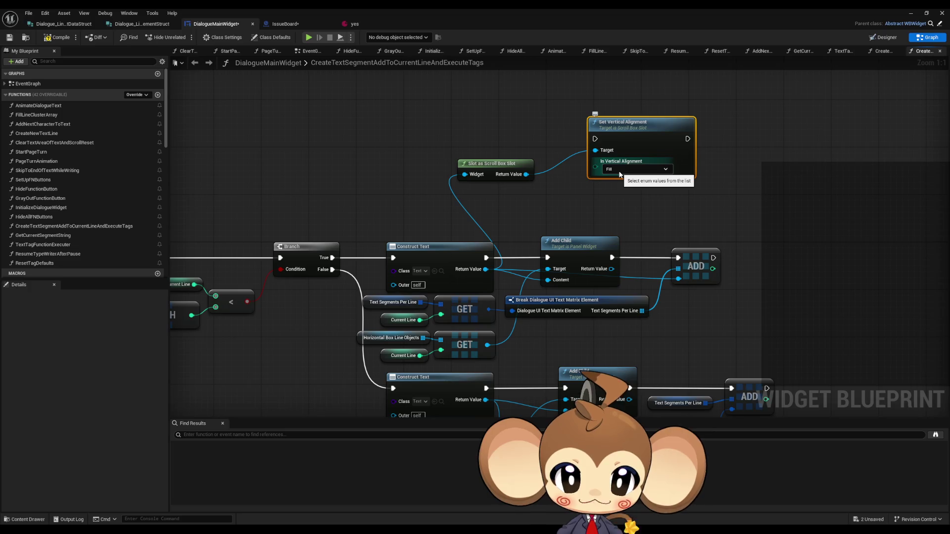
{"action": "left_click", "coordinate": [620, 173]}
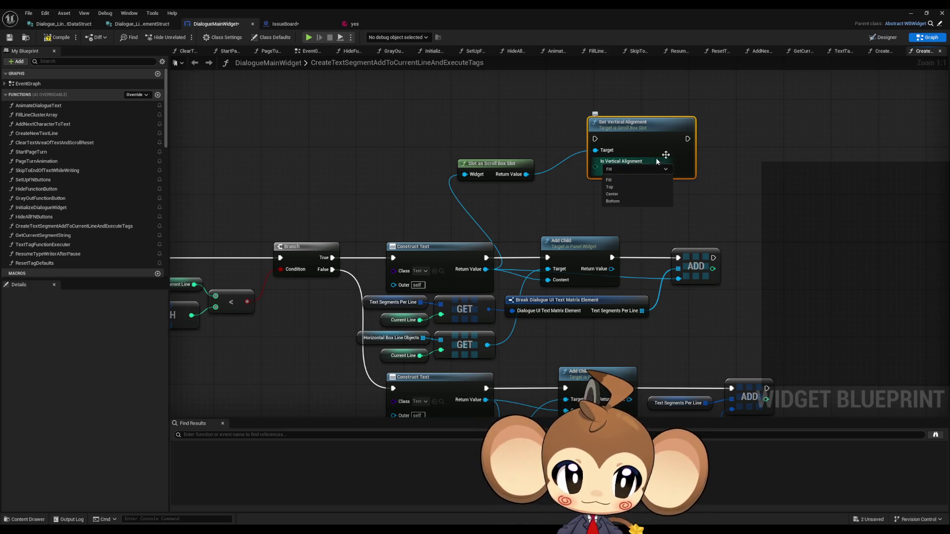
{"action": "left_click", "coordinate": [618, 202]}
{"action": "mouse_move", "coordinate": [688, 138]}
{"action": "left_mouse_down"}
{"action": "mouse_move", "coordinate": [670, 251]}
{"action": "mouse_move", "coordinate": [678, 258]}
{"action": "left_mouse_up"}
{"action": "mouse_move", "coordinate": [611, 258]}
{"action": "left_mouse_down"}
{"action": "mouse_move", "coordinate": [591, 198]}
{"action": "mouse_move", "coordinate": [595, 139]}
{"action": "left_mouse_up"}
{"action": "mouse_move", "coordinate": [475, 137]}
{"action": "left_mouse_down"}
{"action": "mouse_move", "coordinate": [523, 176]}
{"action": "mouse_move", "coordinate": [695, 179]}
{"action": "left_mouse_up"}
{"action": "key", "text": "ctrl+c"}
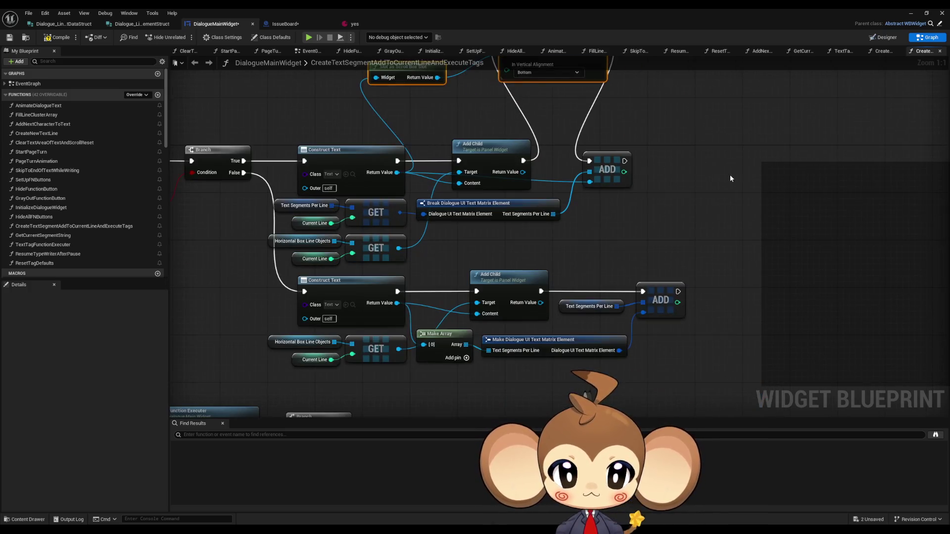
Paste the alignment pair and wire Construct Text → Set Vertical Alignment → Add Child → ADD.
{"action": "key", "text": "ctrl+v"}
{"action": "mouse_move", "coordinate": [895, 172]}
{"action": "left_mouse_down"}
{"action": "mouse_move", "coordinate": [910, 178]}
{"action": "mouse_move", "coordinate": [679, 287]}
{"action": "mouse_move", "coordinate": [645, 295]}
{"action": "mouse_move", "coordinate": [480, 283]}
{"action": "mouse_move", "coordinate": [477, 291]}
{"action": "left_mouse_up"}
{"action": "left_click_drag", "start_coordinate": [803, 173], "coordinate": [397, 292]}
{"action": "mouse_move", "coordinate": [500, 314]}
{"action": "left_mouse_down"}
{"action": "mouse_move", "coordinate": [676, 230]}
{"action": "mouse_move", "coordinate": [802, 202]}
{"action": "mouse_move", "coordinate": [667, 203]}
{"action": "mouse_move", "coordinate": [685, 321]}
{"action": "left_mouse_up"}
{"action": "mouse_move", "coordinate": [573, 255]}
{"action": "left_mouse_down"}
{"action": "mouse_move", "coordinate": [639, 257]}
{"action": "mouse_move", "coordinate": [660, 147]}
{"action": "mouse_move", "coordinate": [653, 143]}
{"action": "mouse_move", "coordinate": [564, 148]}
{"action": "mouse_move", "coordinate": [639, 229]}
{"action": "mouse_move", "coordinate": [639, 256]}
{"action": "left_mouse_up"}
{"action": "mouse_move", "coordinate": [648, 136]}
{"action": "left_mouse_down"}
{"action": "mouse_move", "coordinate": [551, 238]}
{"action": "mouse_move", "coordinate": [509, 242]}
{"action": "mouse_move", "coordinate": [508, 254]}
{"action": "left_mouse_up"}
{"action": "left_click_drag", "start_coordinate": [446, 255], "coordinate": [556, 137]}
{"action": "left_click", "coordinate": [742, 149]}
Play-test the level, load the saved game to view the dialogue box, then stop.
{"action": "left_click", "coordinate": [910, 13]}
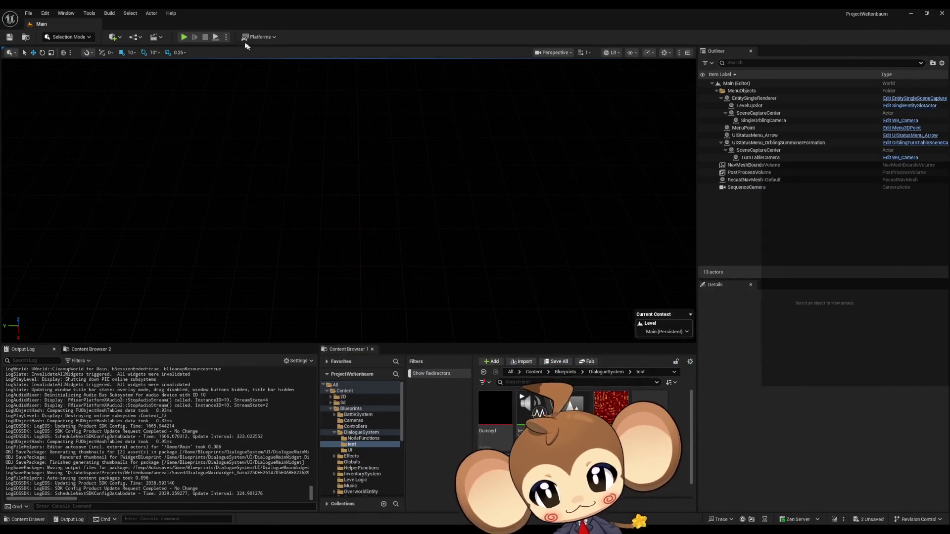
{"action": "left_click", "coordinate": [185, 37]}
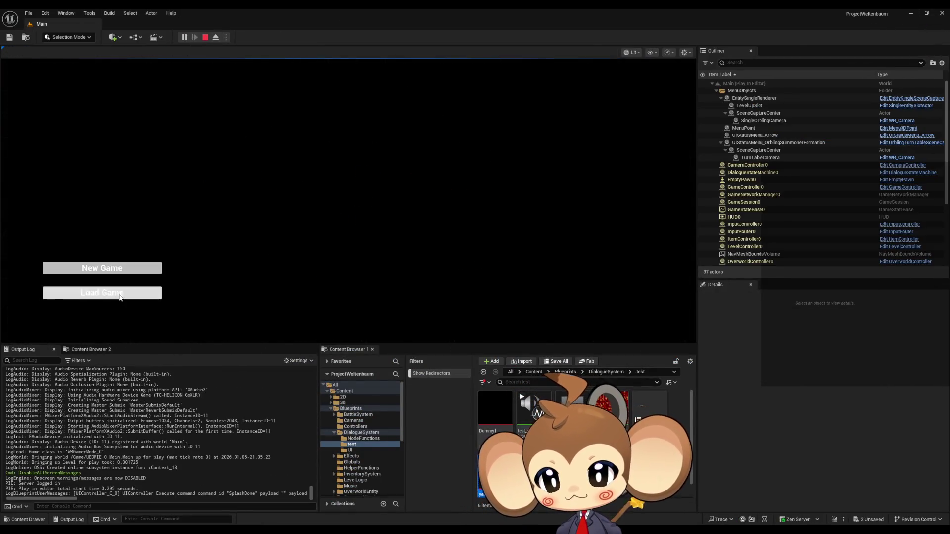
{"action": "key", "text": "Return"}
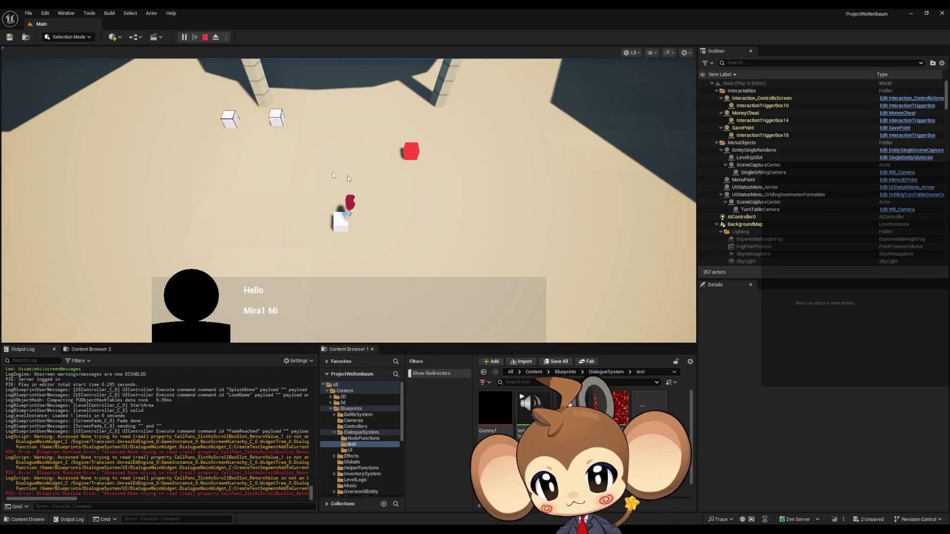
{"action": "left_click", "coordinate": [205, 37]}
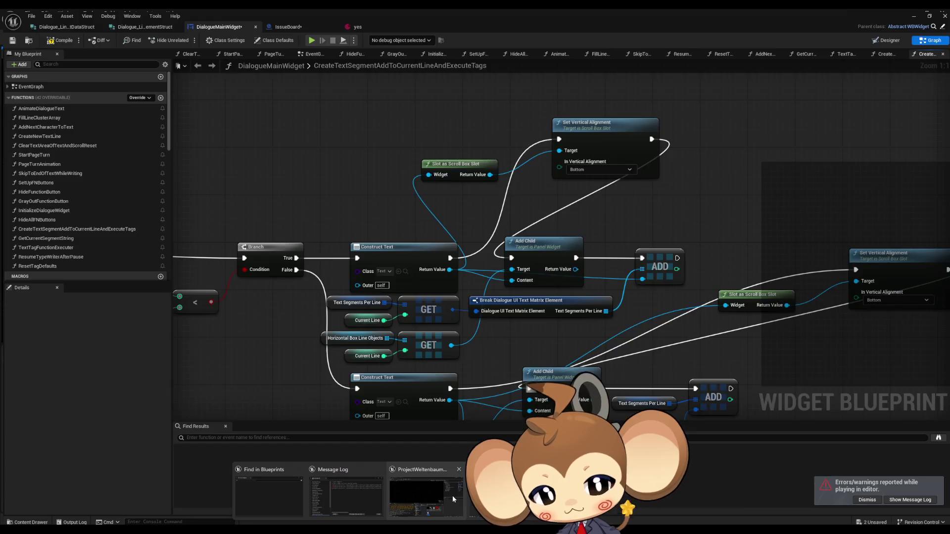
Cast the upper branch's constructed text to a Slot as Horizontal Box Slot node.
{"action": "left_click", "coordinate": [347, 500]}
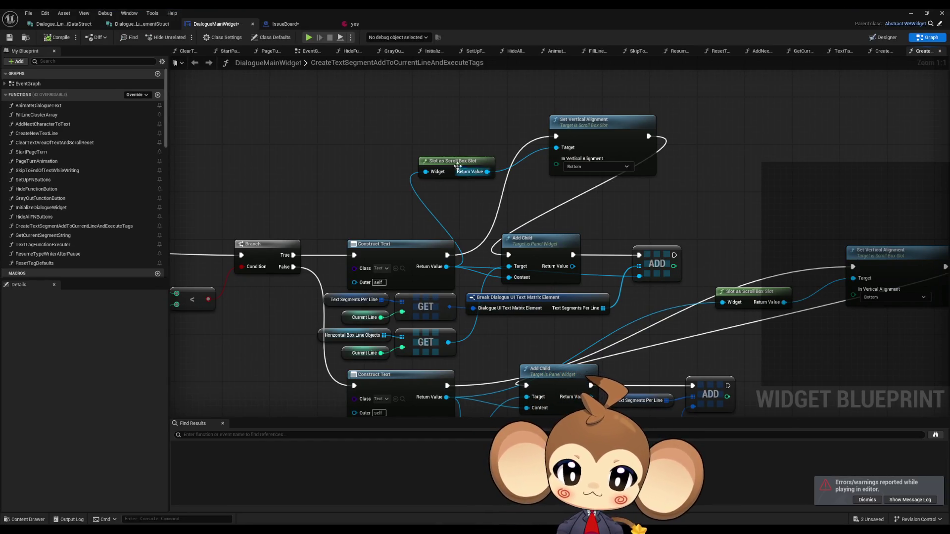
{"action": "mouse_move", "coordinate": [457, 167]}
{"action": "left_mouse_down"}
{"action": "mouse_move", "coordinate": [369, 127]}
{"action": "mouse_move", "coordinate": [427, 158]}
{"action": "mouse_move", "coordinate": [409, 169]}
{"action": "left_mouse_up"}
{"action": "mouse_move", "coordinate": [624, 144]}
{"action": "left_mouse_down"}
{"action": "mouse_move", "coordinate": [547, 141]}
{"action": "mouse_move", "coordinate": [586, 138]}
{"action": "left_mouse_up"}
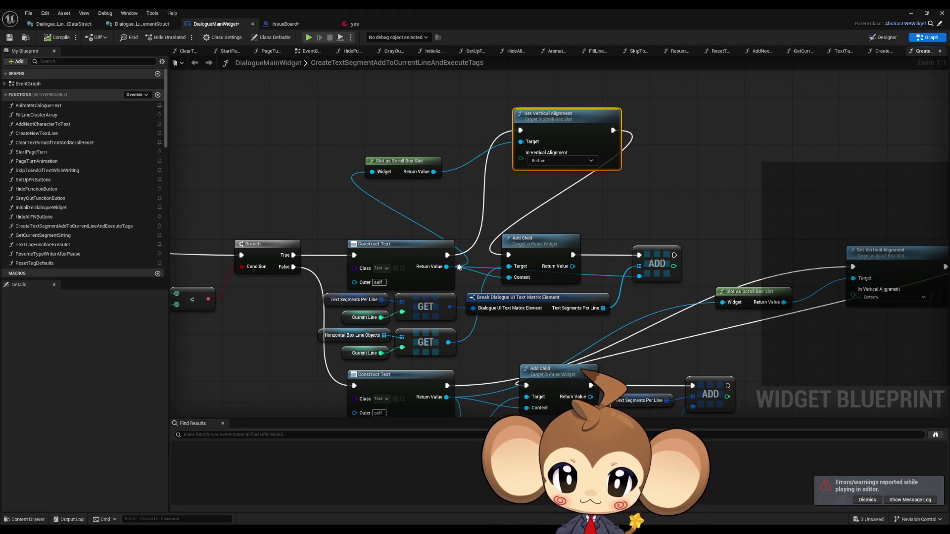
{"action": "left_click_drag", "start_coordinate": [446, 268], "coordinate": [382, 208]}
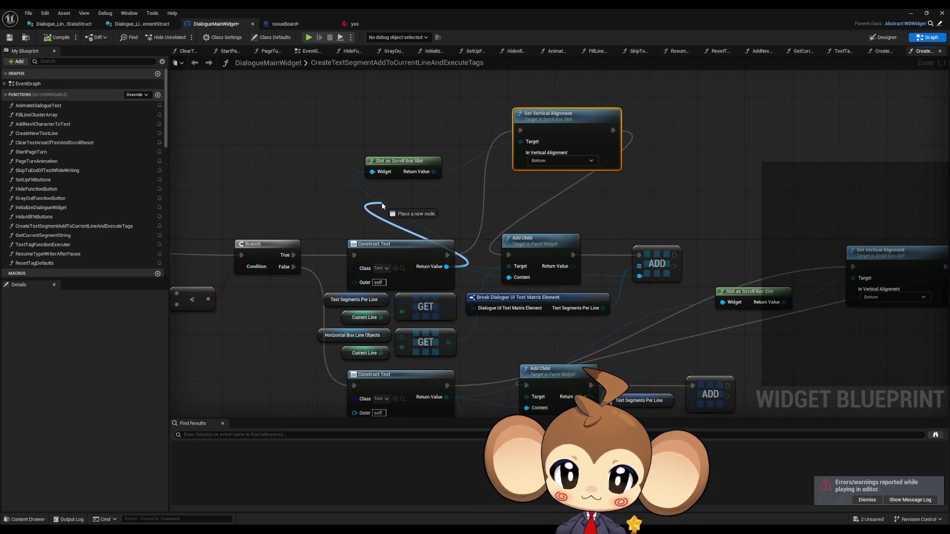
{"action": "left_click_drag", "start_coordinate": [382, 206], "coordinate": [382, 206]}
{"action": "type", "text": "slot"}
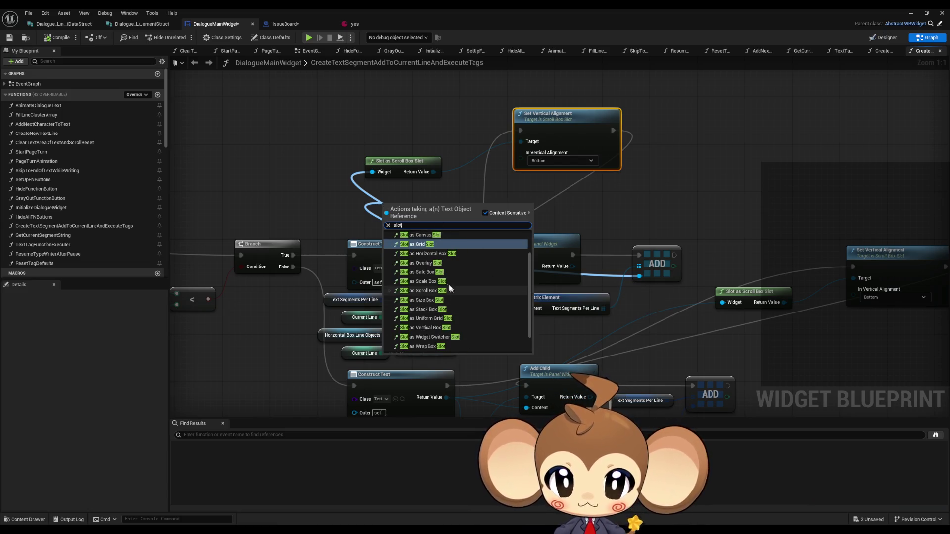
{"action": "scroll", "coordinate": [451, 293], "scroll_direction": "down", "scroll_amount": 1}
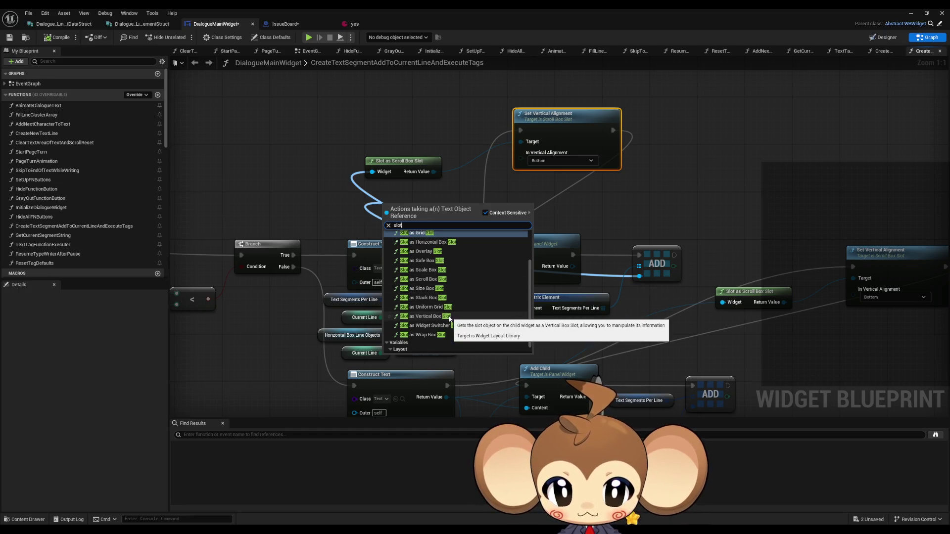
{"action": "scroll", "coordinate": [439, 267], "scroll_direction": "up", "scroll_amount": 1}
{"action": "left_click", "coordinate": [431, 253]}
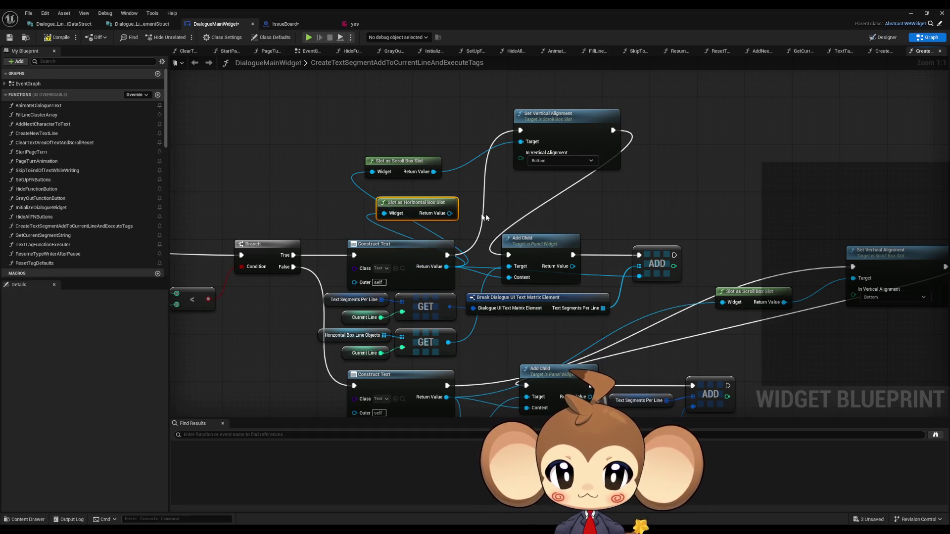
Add a Set Vertical Alignment set to Bottom on that slot, deleting the old scroll box nodes.
{"action": "mouse_move", "coordinate": [448, 215]}
{"action": "left_mouse_down"}
{"action": "mouse_move", "coordinate": [521, 140]}
{"action": "mouse_move", "coordinate": [500, 192]}
{"action": "left_mouse_up"}
{"action": "type", "text": "vert"}
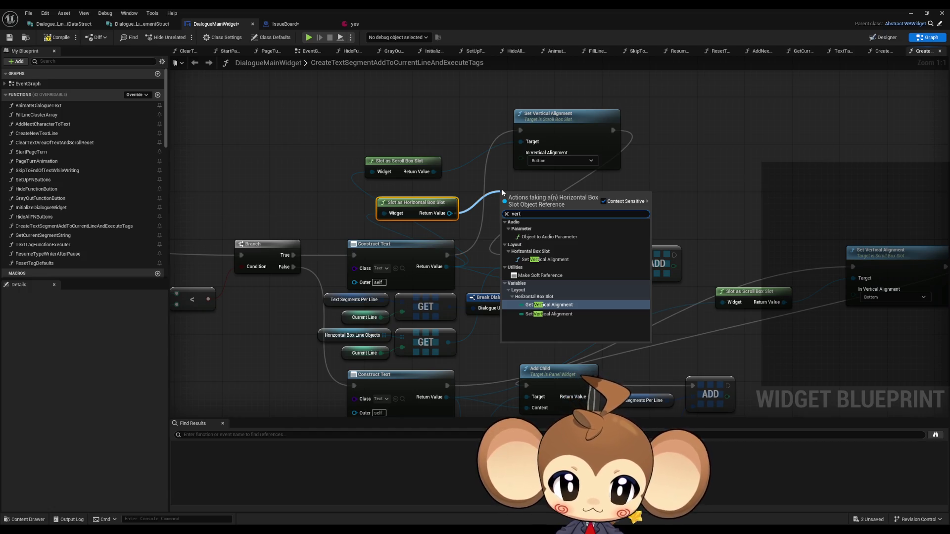
{"action": "left_click", "coordinate": [544, 259]}
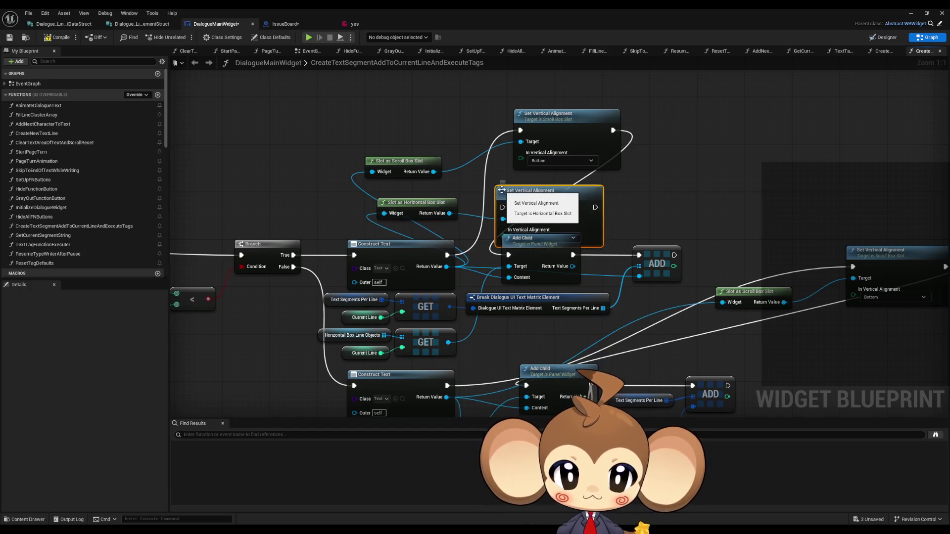
{"action": "left_click_drag", "start_coordinate": [543, 203], "coordinate": [537, 186]}
{"action": "left_click_drag", "start_coordinate": [361, 104], "coordinate": [583, 158]}
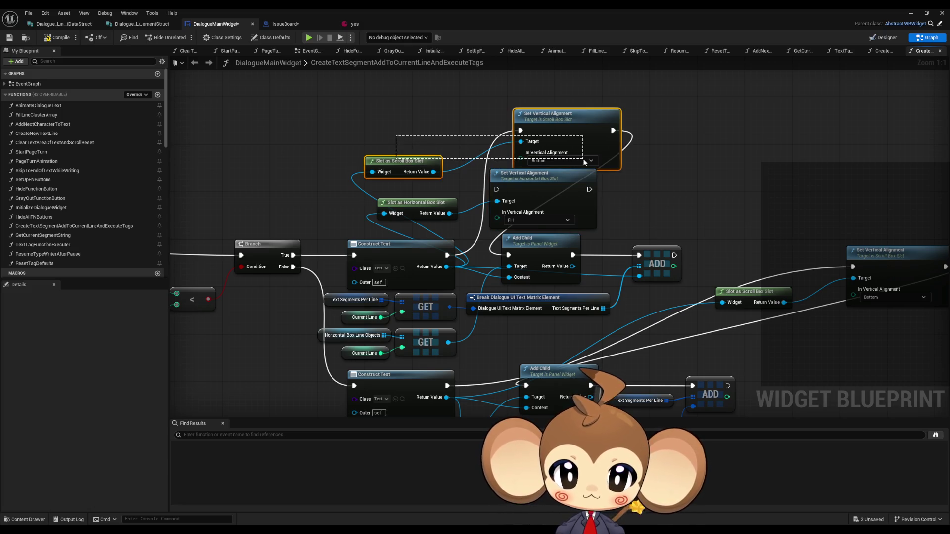
{"action": "key", "text": "Delete"}
{"action": "mouse_move", "coordinate": [556, 199]}
{"action": "left_mouse_down"}
{"action": "mouse_move", "coordinate": [544, 180]}
{"action": "mouse_move", "coordinate": [508, 255]}
{"action": "mouse_move", "coordinate": [484, 171]}
{"action": "left_mouse_up"}
{"action": "left_click", "coordinate": [502, 234]}
Remove the lower branch's scroll box alignment nodes and cast its constructed text to a Horizontal Box Slot.
{"action": "scroll", "coordinate": [475, 272], "scroll_direction": "down", "scroll_amount": 3}
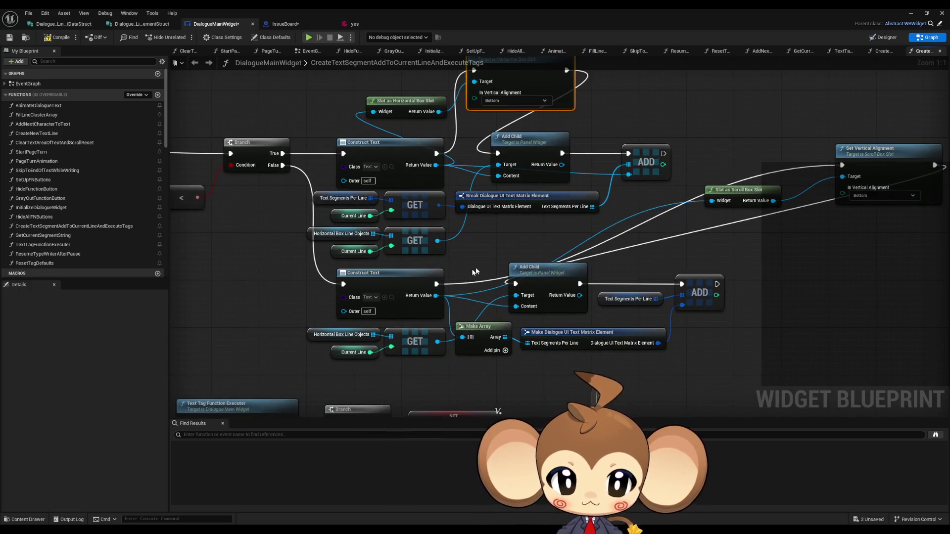
{"action": "left_click_drag", "start_coordinate": [436, 284], "coordinate": [515, 283]}
{"action": "left_click_drag", "start_coordinate": [722, 164], "coordinate": [848, 227]}
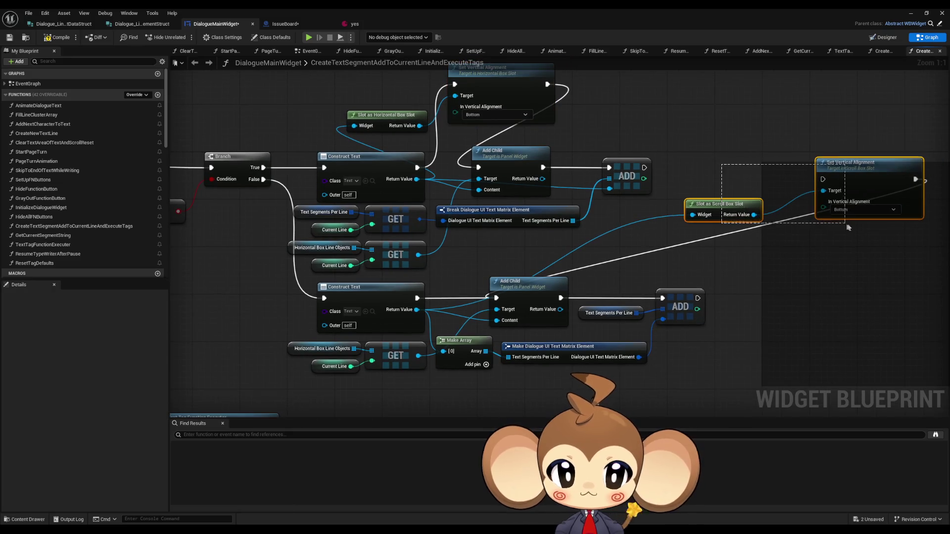
{"action": "key", "text": "Delete"}
{"action": "mouse_move", "coordinate": [418, 356]}
{"action": "left_mouse_down"}
{"action": "mouse_move", "coordinate": [680, 264]}
{"action": "mouse_move", "coordinate": [665, 263]}
{"action": "left_mouse_up"}
{"action": "mouse_move", "coordinate": [417, 309]}
{"action": "left_mouse_down"}
{"action": "mouse_move", "coordinate": [530, 273]}
{"action": "mouse_move", "coordinate": [664, 255]}
{"action": "left_mouse_up"}
{"action": "type", "text": "vert"}
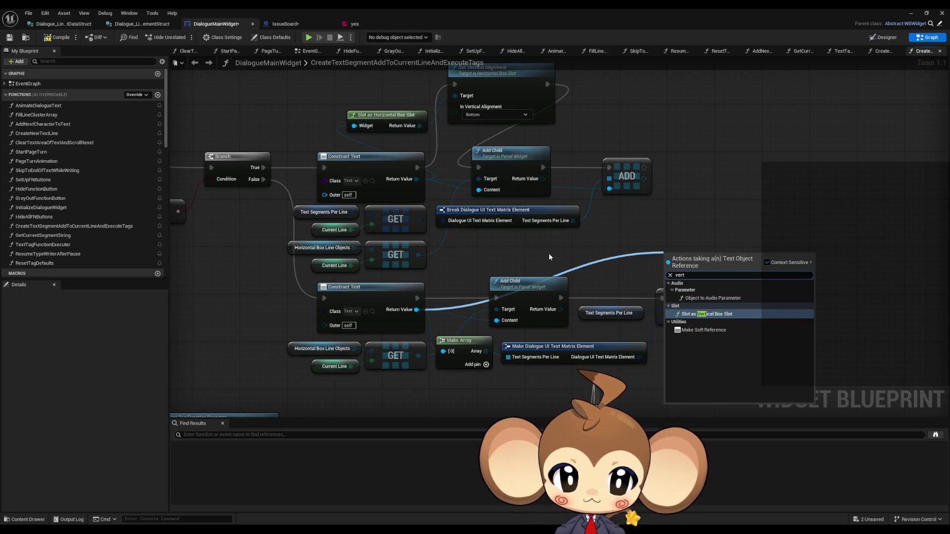
{"action": "key", "text": "ctrl+a"}
{"action": "type", "text": "hori"}
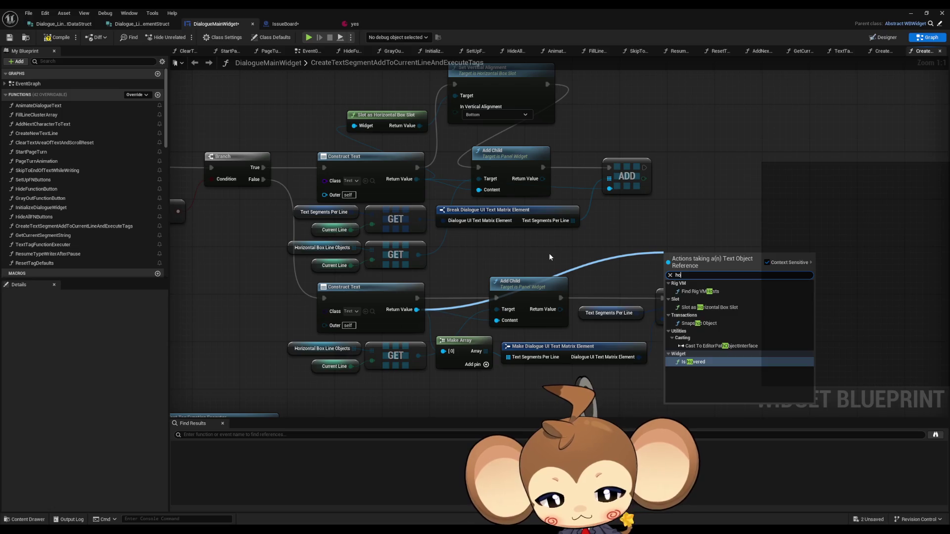
{"action": "key", "text": "Return"}
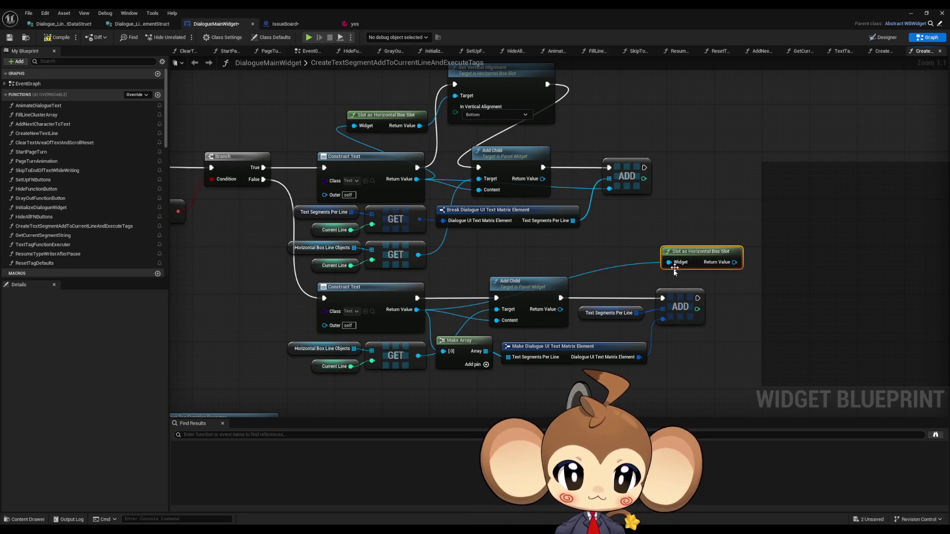
Add a Bottom Set Vertical Alignment to the lower slot, wired between Construct Text and Add Child.
{"action": "mouse_move", "coordinate": [703, 252]}
{"action": "left_mouse_down"}
{"action": "mouse_move", "coordinate": [703, 228]}
{"action": "mouse_move", "coordinate": [756, 240]}
{"action": "left_mouse_up"}
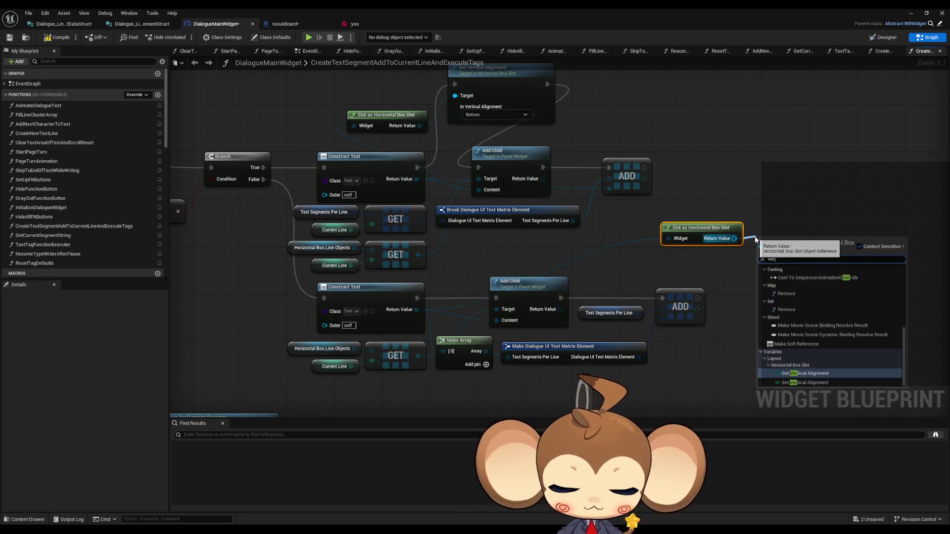
{"action": "type", "text": "vert all"}
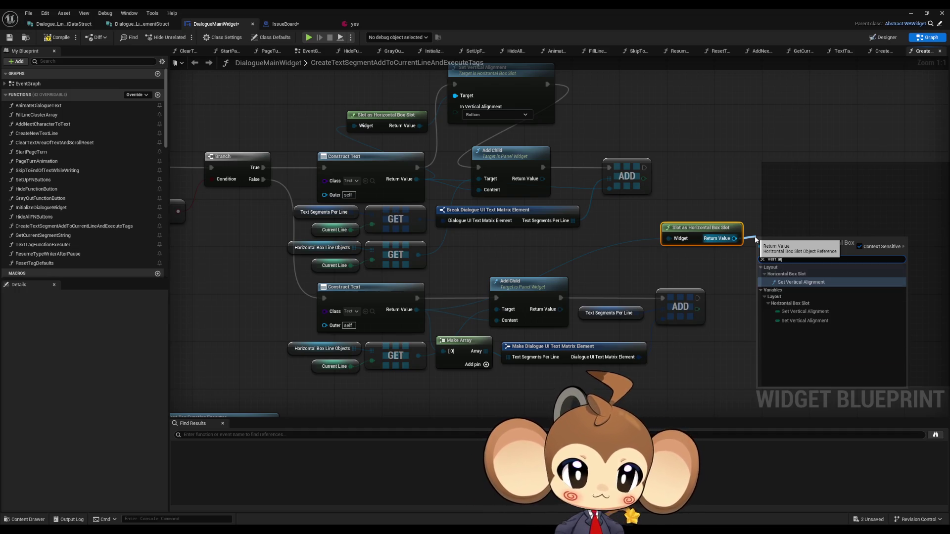
{"action": "key", "text": "Return"}
{"action": "left_click", "coordinate": [789, 287]}
{"action": "left_click", "coordinate": [775, 319]}
{"action": "left_click_drag", "start_coordinate": [850, 257], "coordinate": [496, 298]}
{"action": "left_click_drag", "start_coordinate": [758, 256], "coordinate": [417, 298]}
{"action": "left_click", "coordinate": [921, 13]}
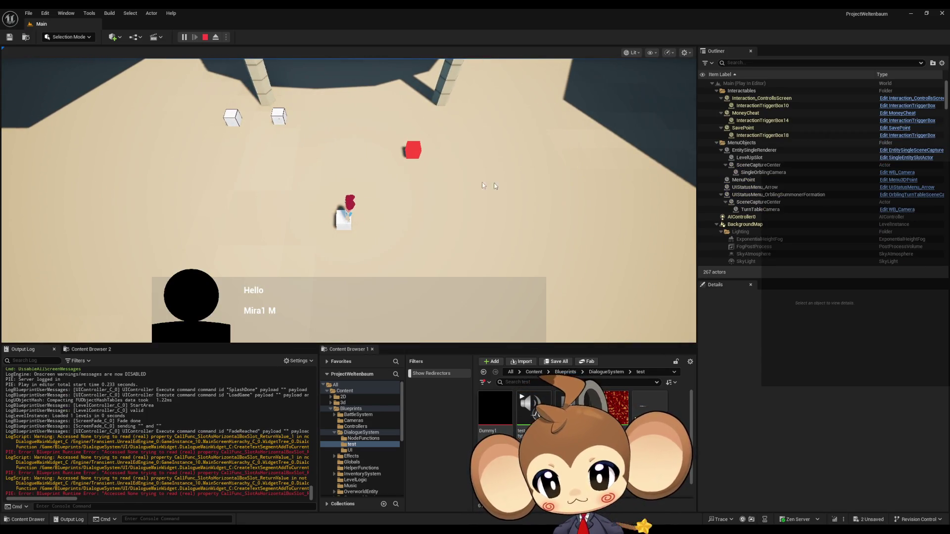
Stop the play test and return to the DialogueMainWidget graph to view the edited nodes.
{"action": "left_click", "coordinate": [205, 38]}
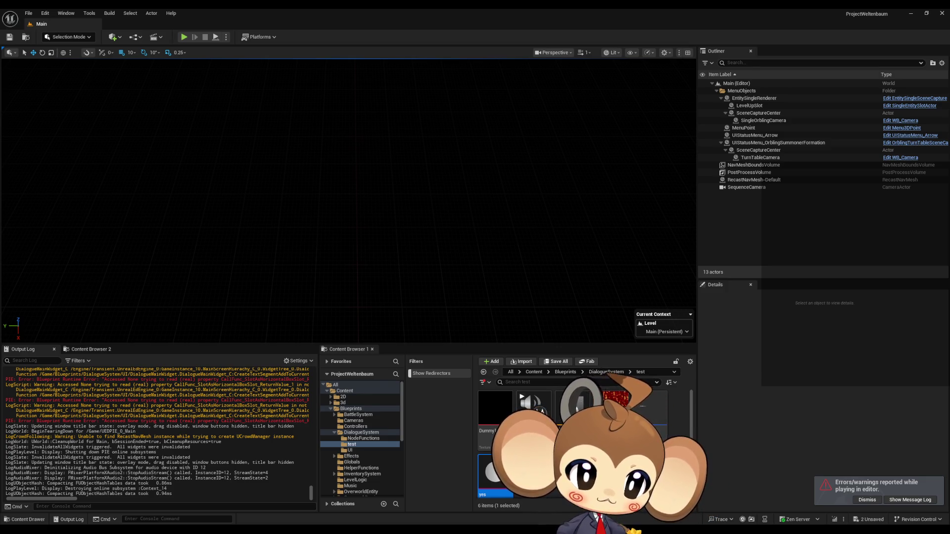
{"action": "key", "text": "alt+Tab"}
{"action": "left_click_drag", "start_coordinate": [533, 311], "coordinate": [720, 314]}
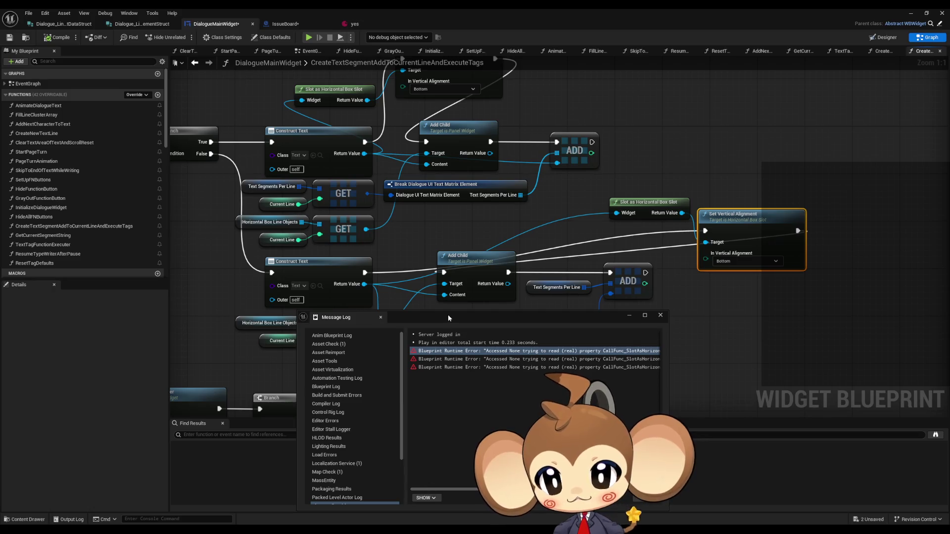
{"action": "left_click_drag", "start_coordinate": [452, 316], "coordinate": [529, 348]}
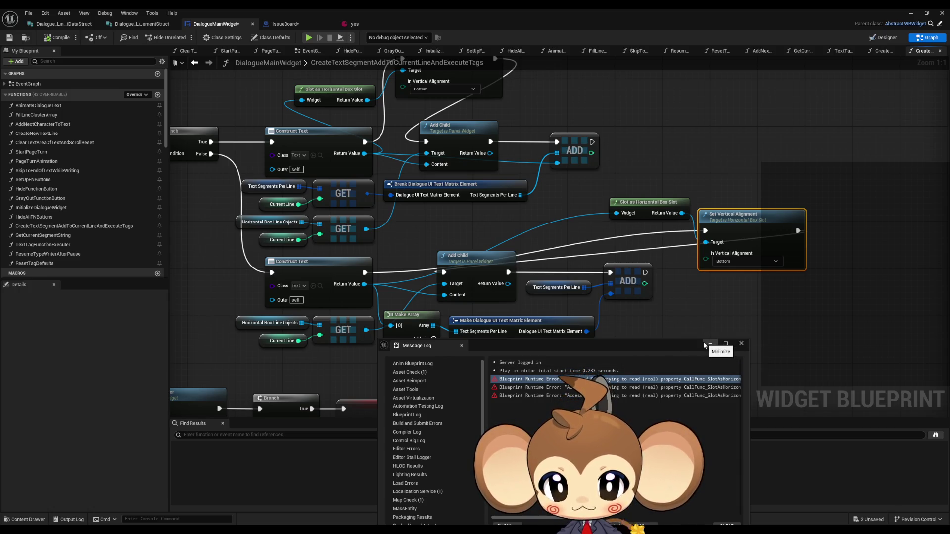
{"action": "left_click", "coordinate": [740, 343]}
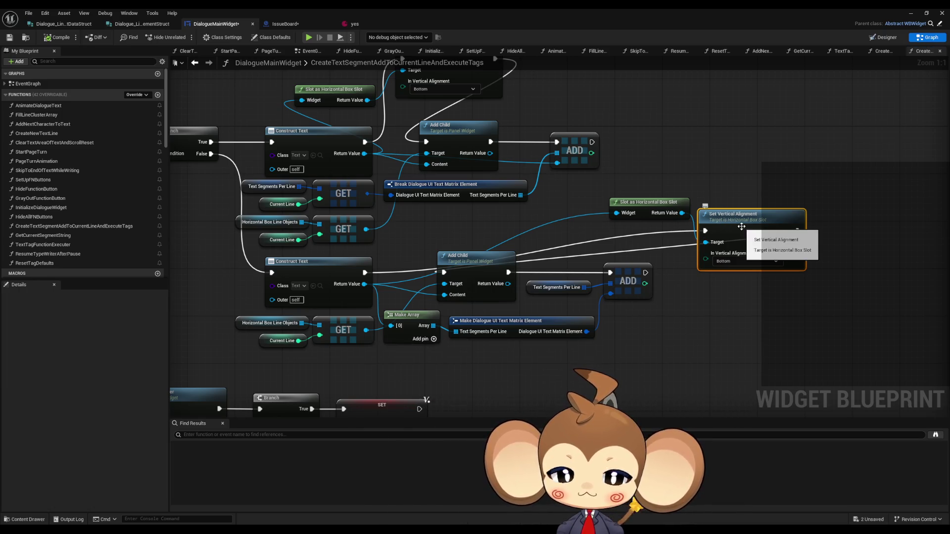
Add breakpoints to the lower and upper Set Vertical Alignment nodes.
{"action": "right_click", "coordinate": [741, 226]}
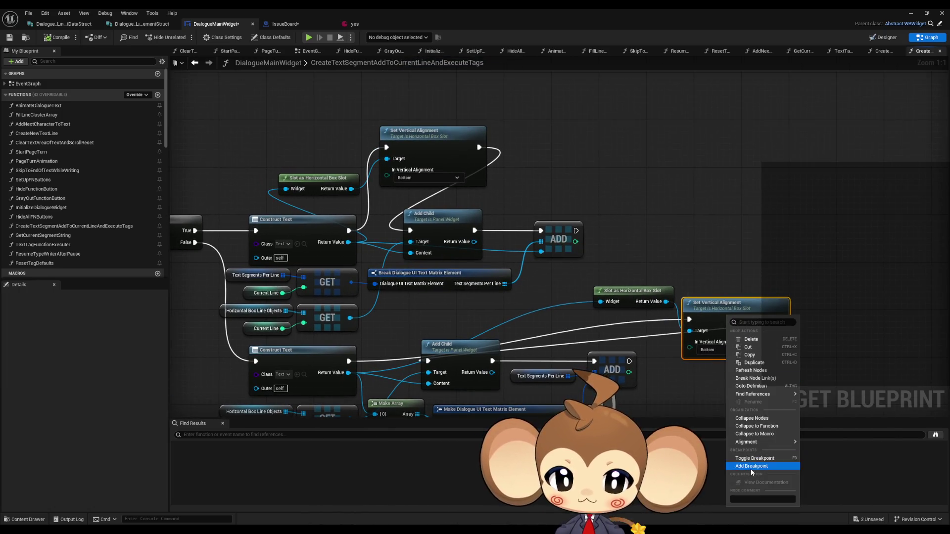
{"action": "left_click", "coordinate": [751, 466]}
{"action": "right_click", "coordinate": [436, 149]}
{"action": "left_click", "coordinate": [455, 302]}
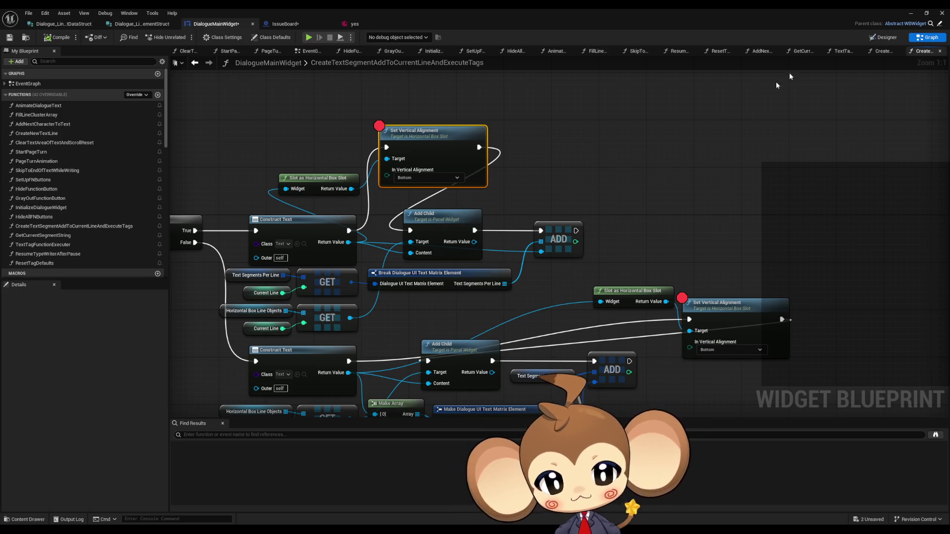
Start a play test and load the saved game to reach the dialogue breakpoint.
{"action": "left_click", "coordinate": [918, 14]}
{"action": "left_click", "coordinate": [190, 36]}
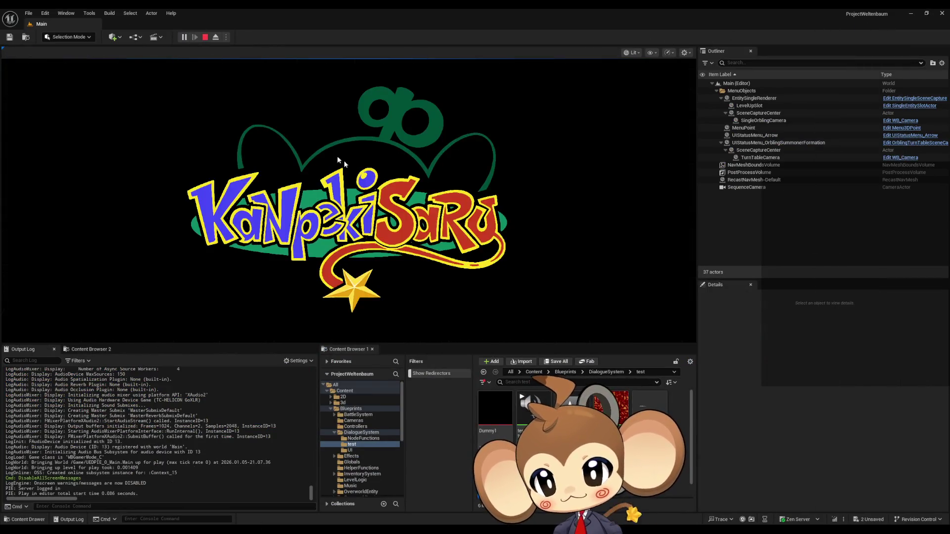
{"action": "left_click", "coordinate": [148, 295]}
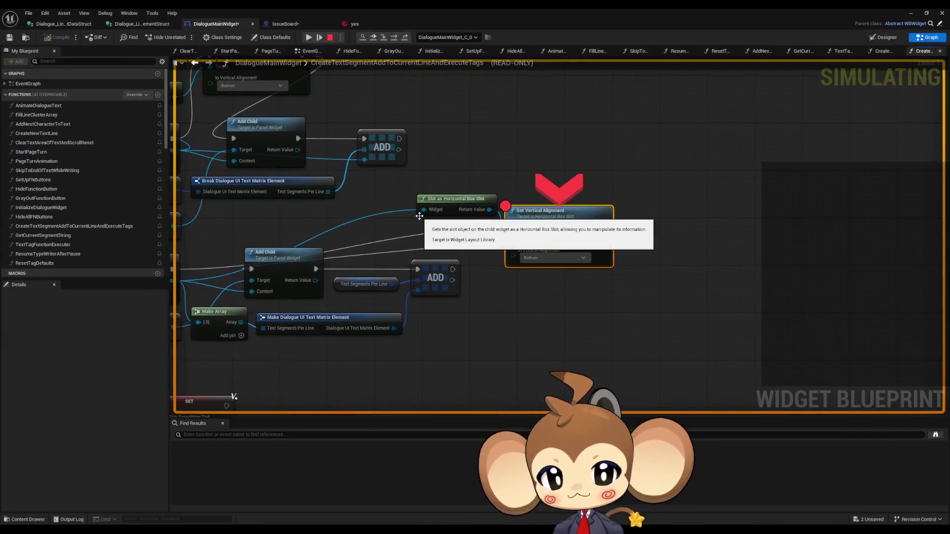
Inspect the Widget pin's TextBlock_0 debug value while execution is paused.
{"action": "left_click_drag", "start_coordinate": [448, 211], "coordinate": [506, 226]}
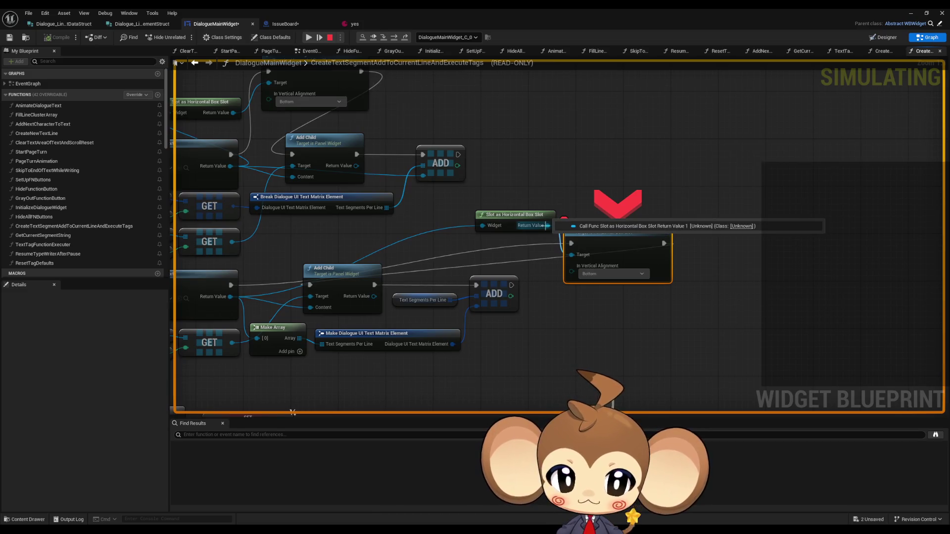
{"action": "mouse_move", "coordinate": [483, 228]}
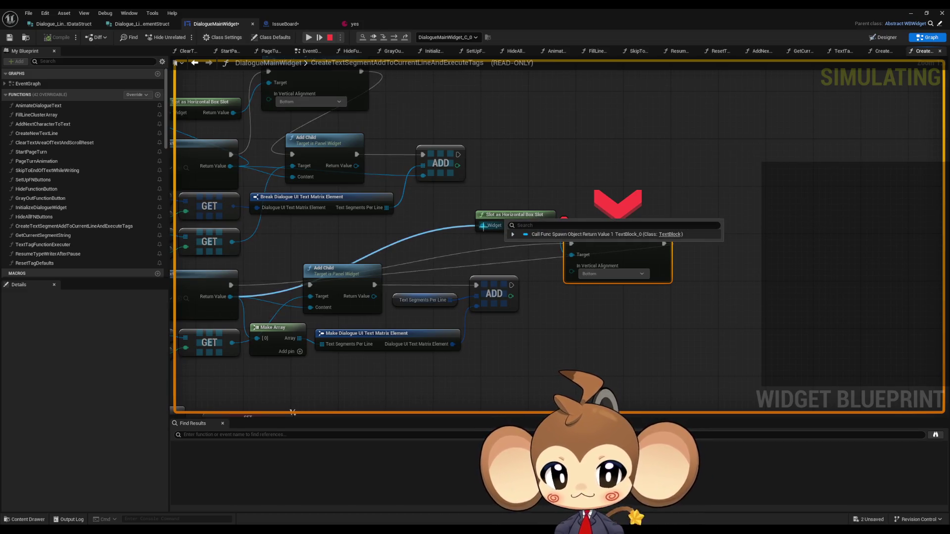
{"action": "left_click_drag", "start_coordinate": [482, 227], "coordinate": [632, 223]}
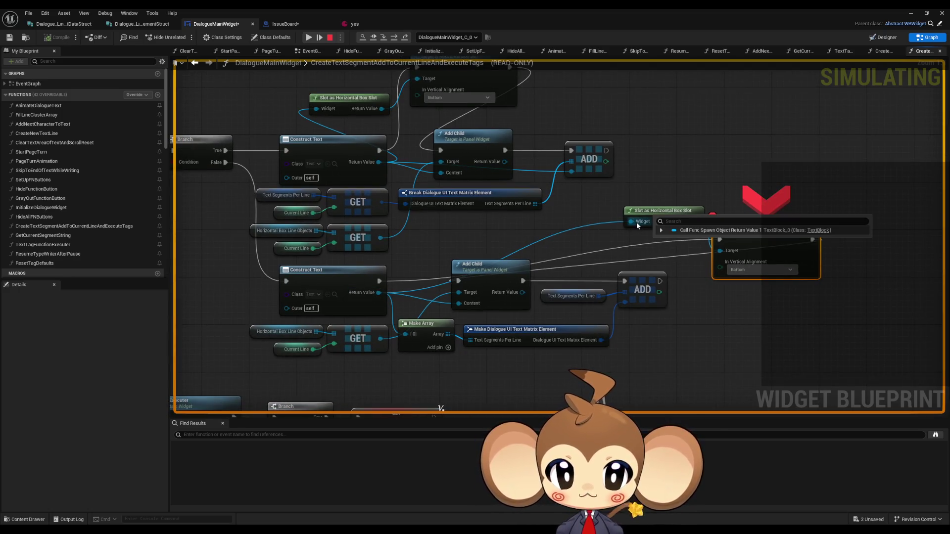
{"action": "left_click", "coordinate": [662, 230]}
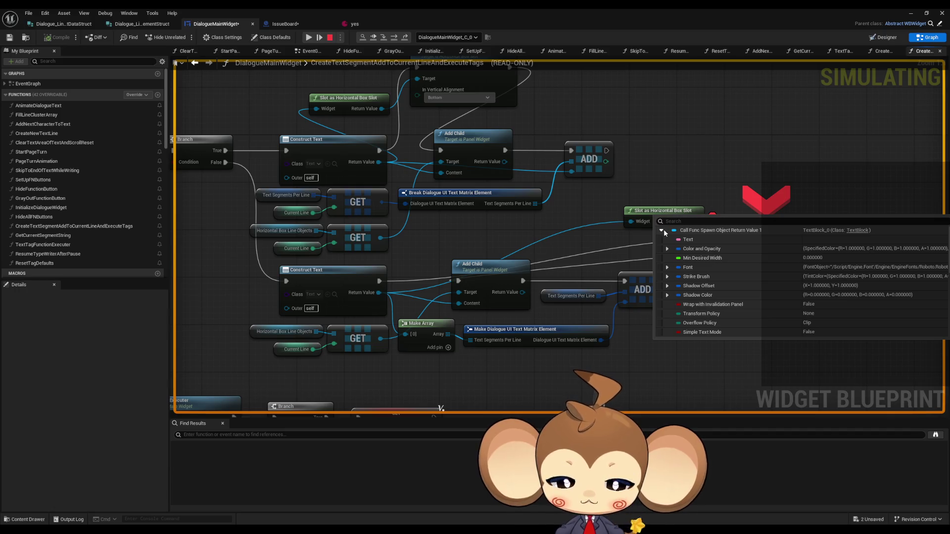
{"action": "scroll", "coordinate": [672, 238], "scroll_direction": "down", "scroll_amount": 3}
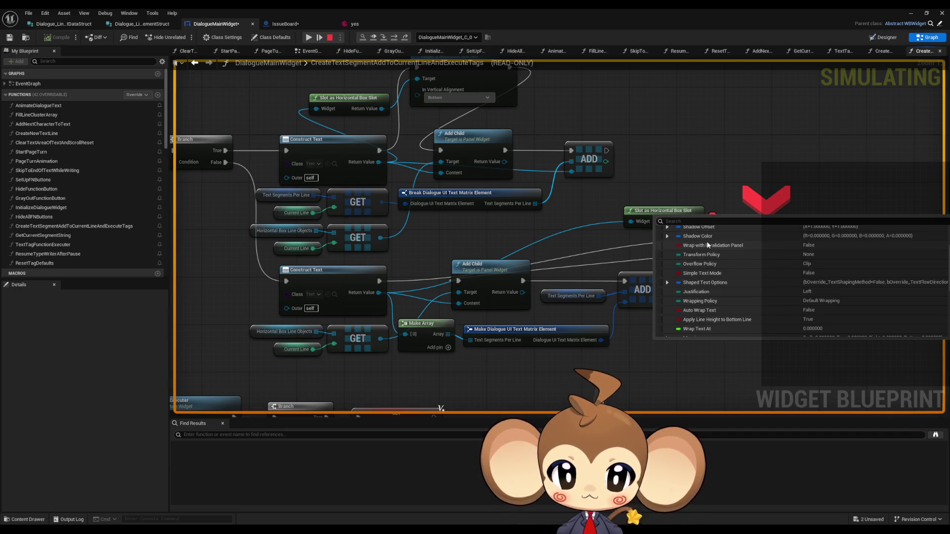
{"action": "scroll", "coordinate": [707, 244], "scroll_direction": "down", "scroll_amount": 4}
{"action": "scroll", "coordinate": [704, 247], "scroll_direction": "down", "scroll_amount": 3}
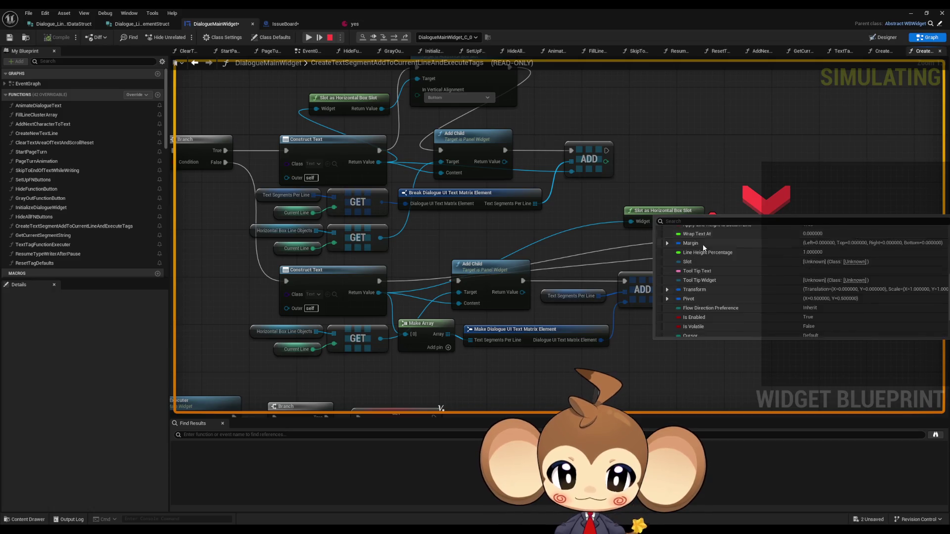
{"action": "scroll", "coordinate": [706, 246], "scroll_direction": "down", "scroll_amount": 2}
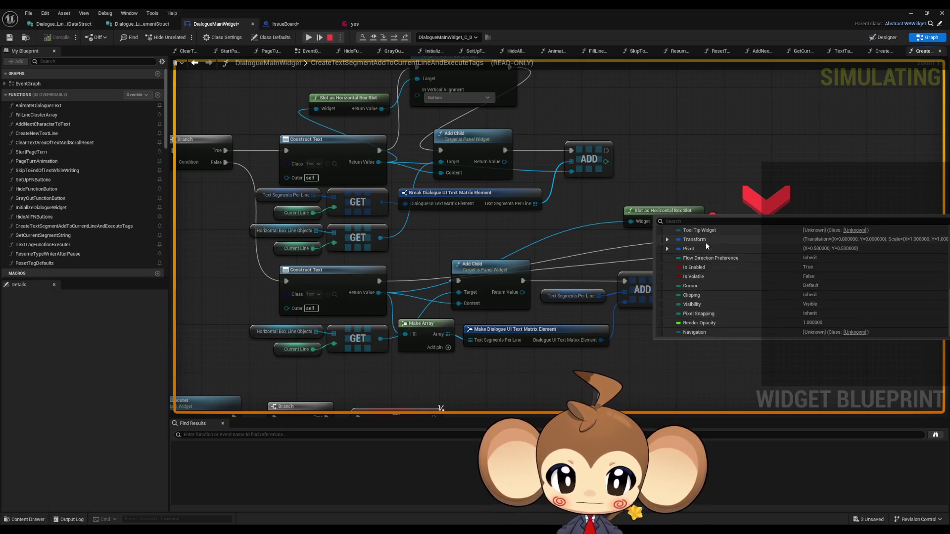
{"action": "scroll", "coordinate": [711, 244], "scroll_direction": "up", "scroll_amount": 10}
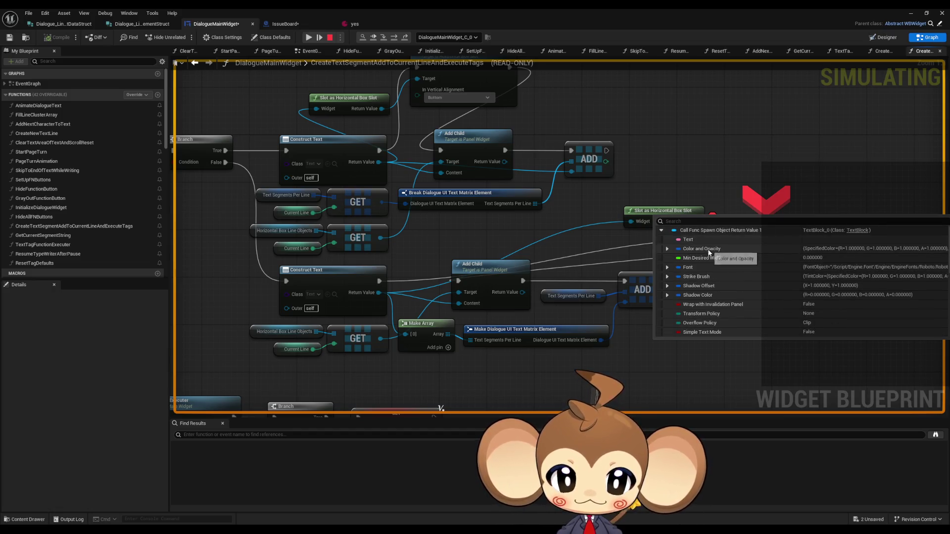
{"action": "mouse_move", "coordinate": [380, 292]}
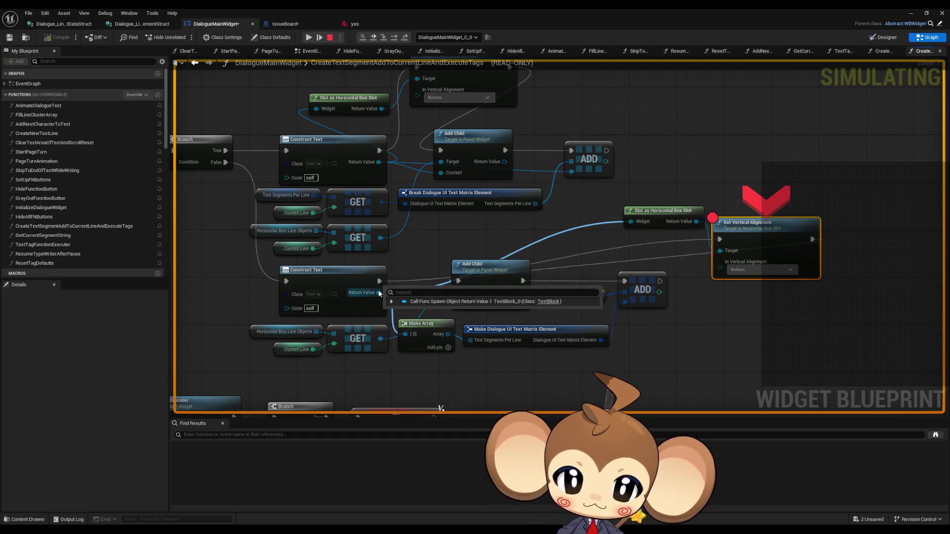
{"action": "mouse_move", "coordinate": [447, 263]}
{"action": "left_mouse_down"}
{"action": "mouse_move", "coordinate": [575, 259]}
{"action": "mouse_move", "coordinate": [585, 279]}
{"action": "mouse_move", "coordinate": [717, 242]}
{"action": "left_mouse_up"}
{"action": "scroll", "coordinate": [585, 279], "scroll_direction": "down", "scroll_amount": 4}
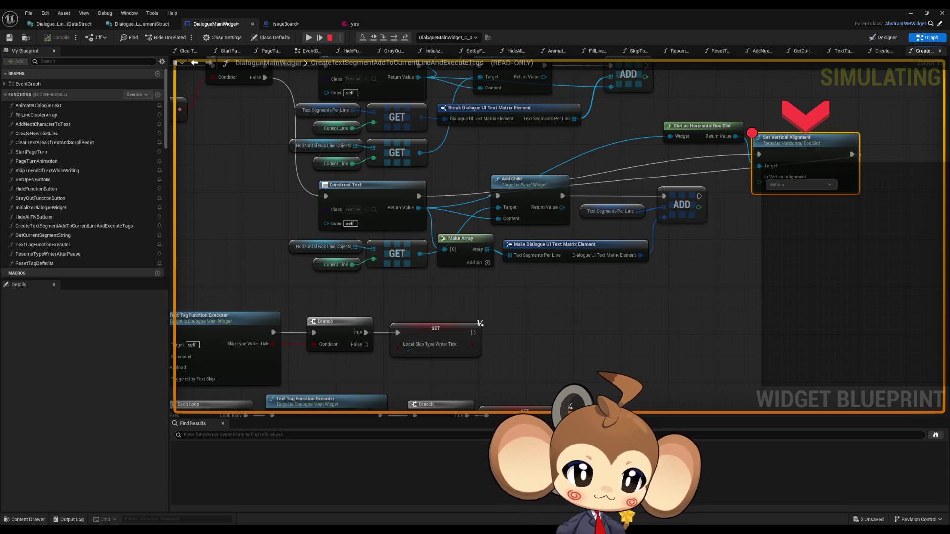
Stop the paused play session.
{"action": "left_click", "coordinate": [686, 339]}
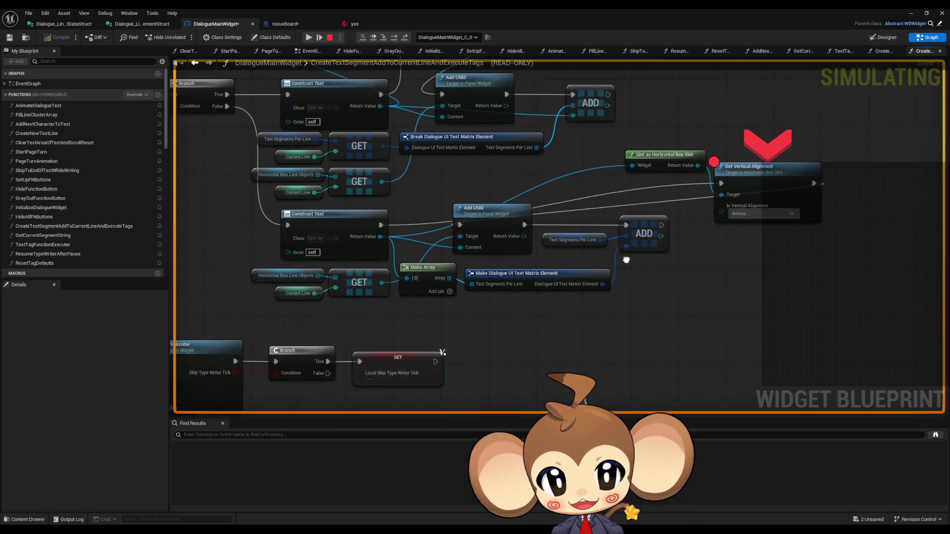
{"action": "mouse_move", "coordinate": [711, 213]}
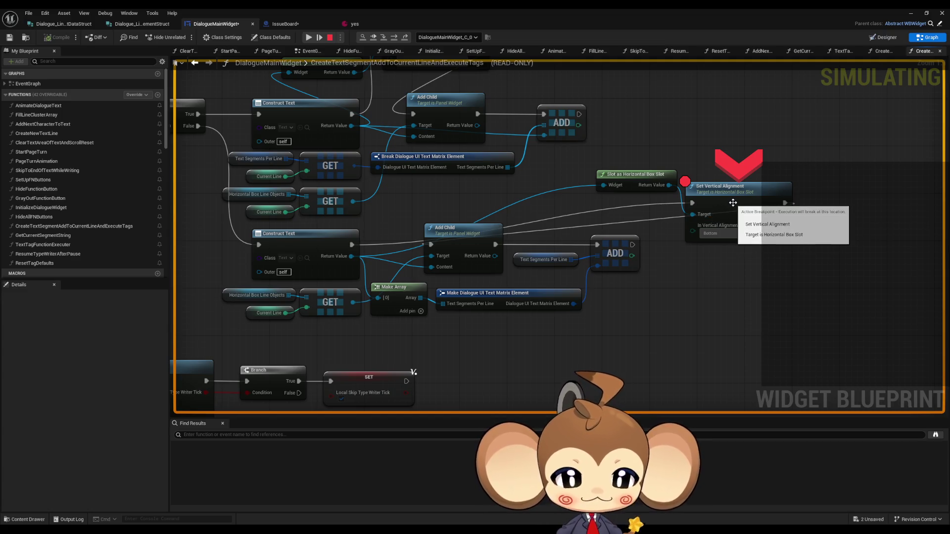
{"action": "left_click_drag", "start_coordinate": [721, 286], "coordinate": [748, 313]}
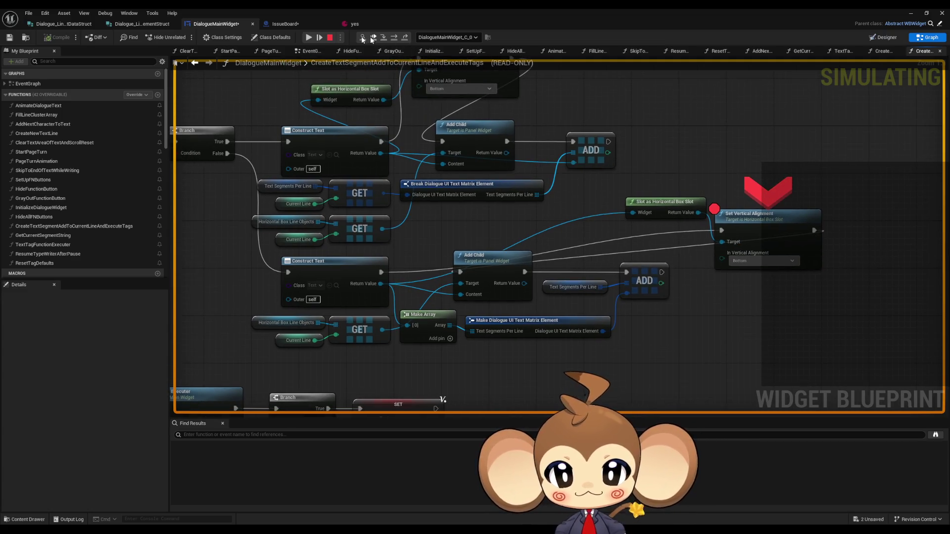
{"action": "left_click", "coordinate": [328, 38]}
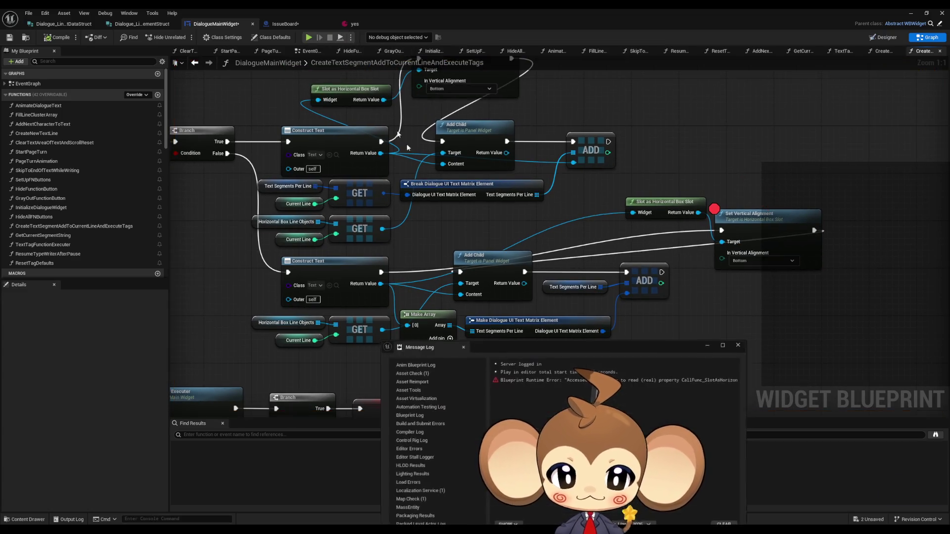
Add a Slot as Canvas Slot node from the upper Construct Text output.
{"action": "left_click", "coordinate": [741, 343]}
{"action": "mouse_move", "coordinate": [382, 285]}
{"action": "left_mouse_down"}
{"action": "mouse_move", "coordinate": [396, 311]}
{"action": "mouse_move", "coordinate": [493, 289]}
{"action": "mouse_move", "coordinate": [555, 258]}
{"action": "left_mouse_up"}
{"action": "type", "text": "text"}
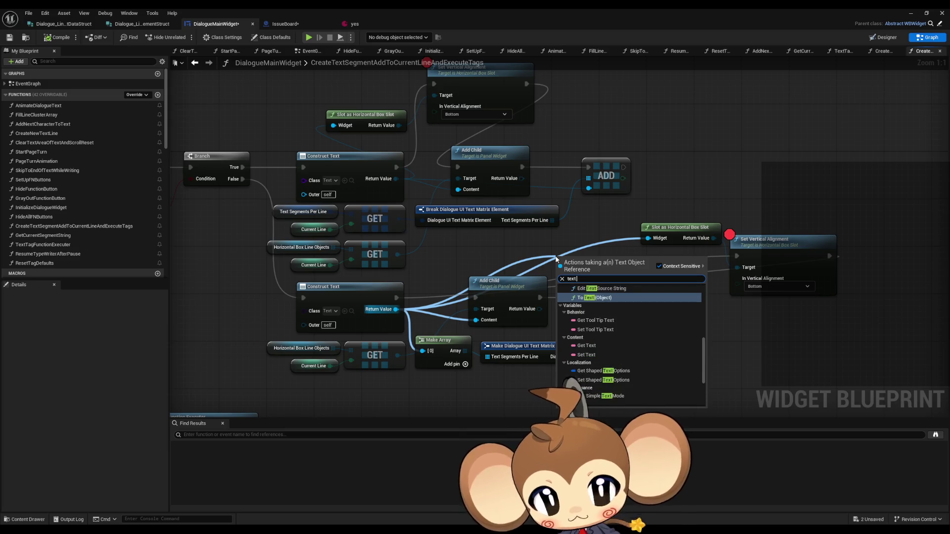
{"action": "type", "text": " bl"}
{"action": "key", "text": "BackSpace"}
{"action": "key", "text": "BackSpace"}
{"action": "key", "text": "BackSpace"}
{"action": "type", "text": "slot"}
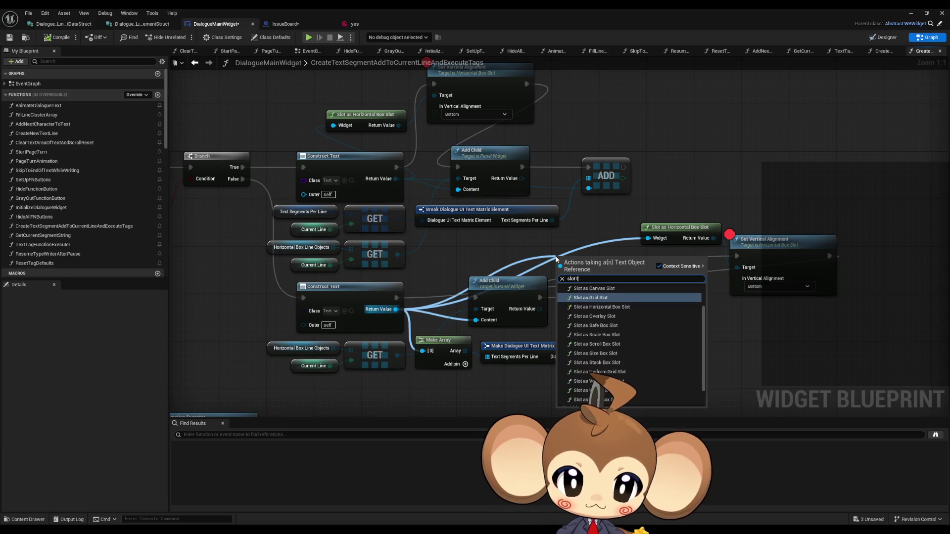
{"action": "key", "text": "BackSpace"}
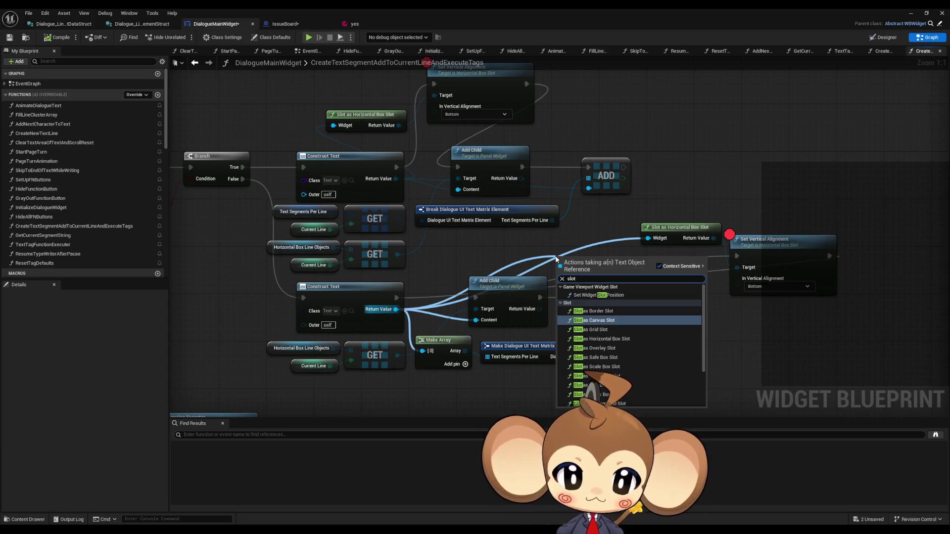
{"action": "key", "text": "Return"}
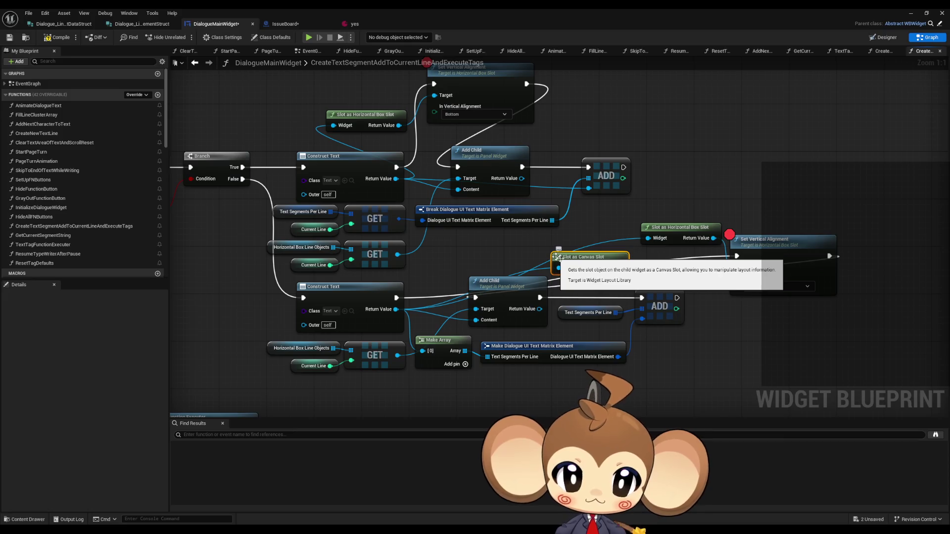
{"action": "mouse_move", "coordinate": [559, 257]}
{"action": "left_mouse_down"}
{"action": "mouse_move", "coordinate": [738, 151]}
{"action": "mouse_move", "coordinate": [814, 160]}
{"action": "left_mouse_up"}
{"action": "type", "text": "set v"}
{"action": "type", "text": "ert"}
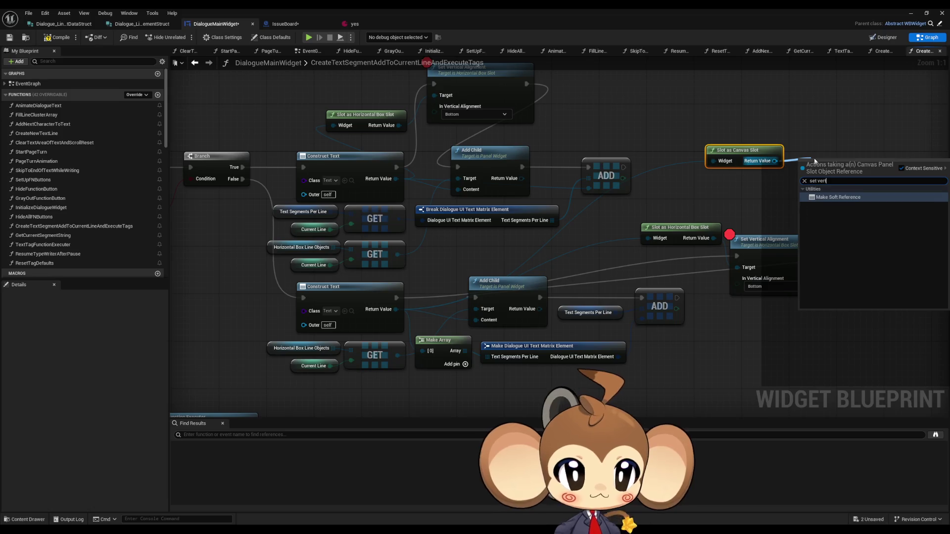
{"action": "left_click", "coordinate": [728, 179]}
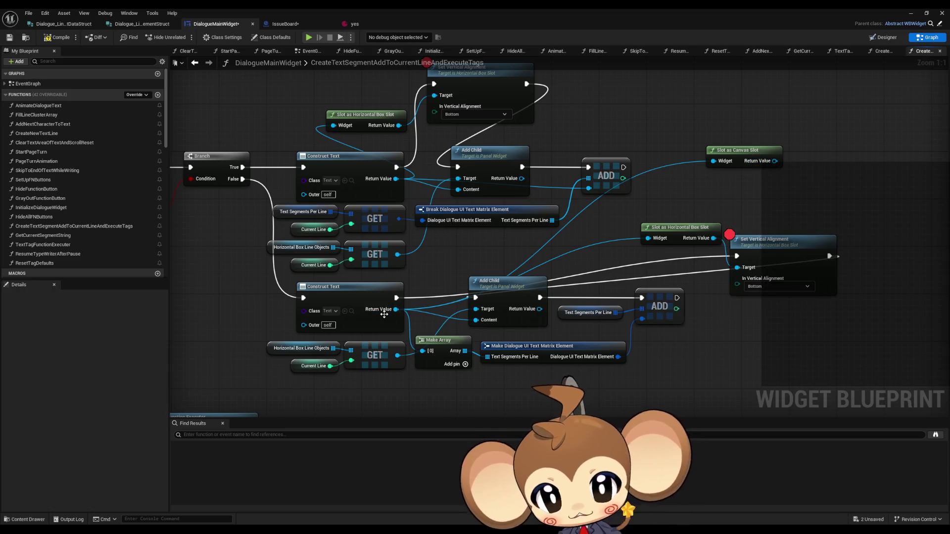
Search for a slot action from the lower Construct Text, then cancel it.
{"action": "mouse_move", "coordinate": [394, 309]}
{"action": "left_mouse_down"}
{"action": "mouse_move", "coordinate": [520, 272]}
{"action": "mouse_move", "coordinate": [720, 185]}
{"action": "left_mouse_up"}
{"action": "type", "text": "s"}
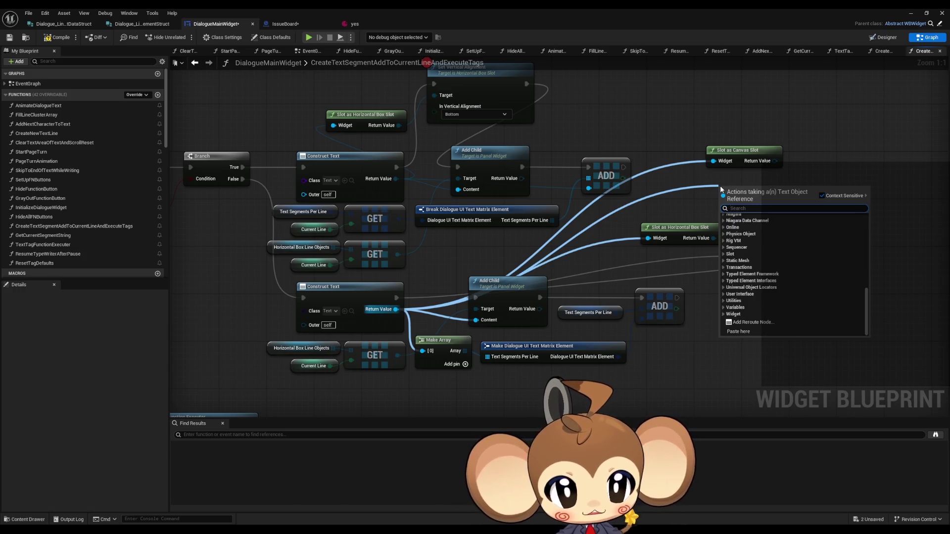
{"action": "type", "text": "lot"}
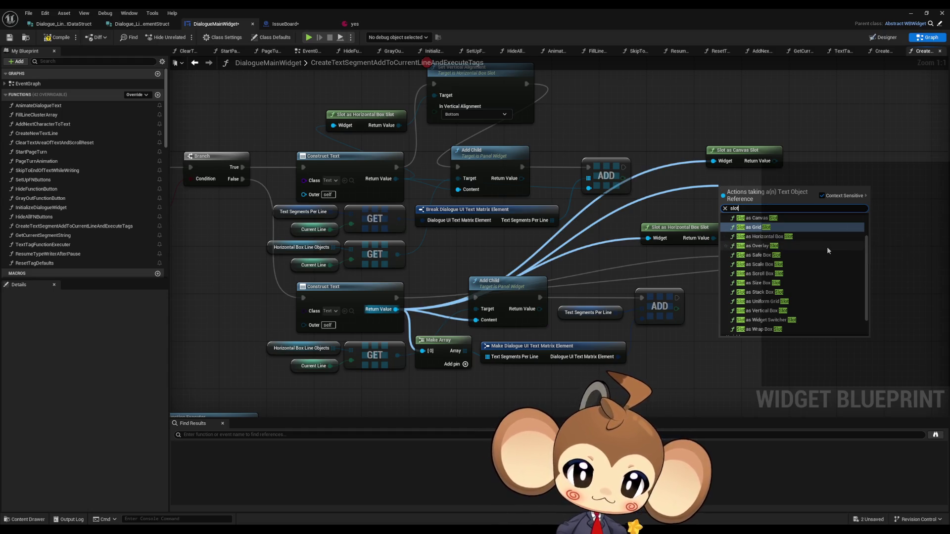
{"action": "left_click_drag", "start_coordinate": [866, 244], "coordinate": [867, 253]}
{"action": "key", "text": "Escape"}
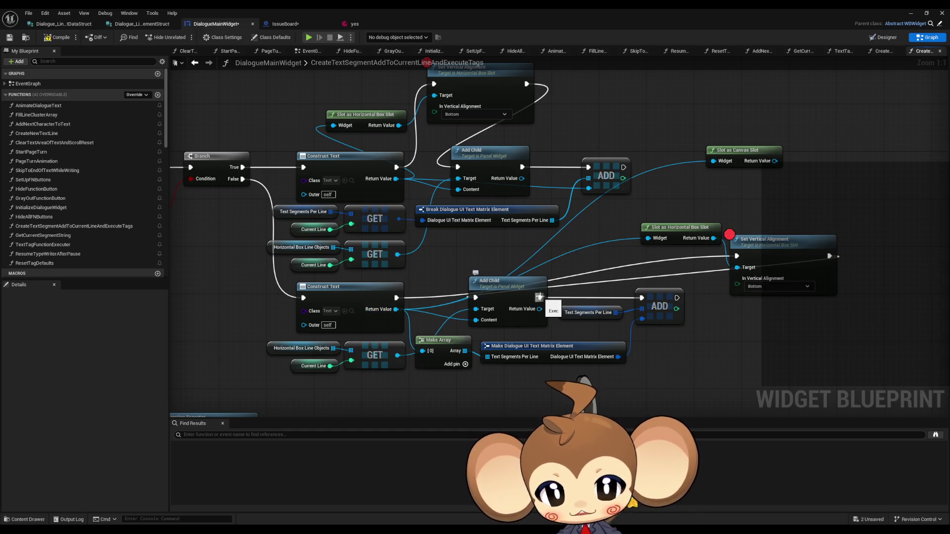
Rewire execution as Construct Text → Add Child → Set Vertical Alignment → ADD.
{"action": "left_click_drag", "start_coordinate": [540, 297], "coordinate": [737, 255]}
{"action": "left_click_drag", "start_coordinate": [829, 256], "coordinate": [641, 297]}
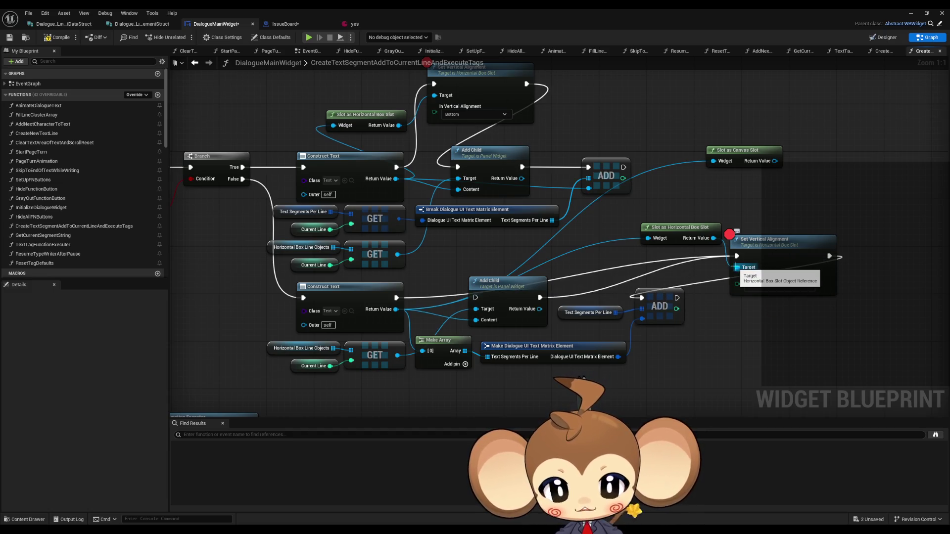
{"action": "left_click_drag", "start_coordinate": [394, 310], "coordinate": [569, 304]}
{"action": "mouse_move", "coordinate": [718, 242]}
{"action": "left_mouse_down"}
{"action": "mouse_move", "coordinate": [722, 271]}
{"action": "mouse_move", "coordinate": [756, 244]}
{"action": "left_mouse_up"}
{"action": "left_click_drag", "start_coordinate": [569, 231], "coordinate": [578, 256]}
{"action": "left_click_drag", "start_coordinate": [407, 223], "coordinate": [469, 222]}
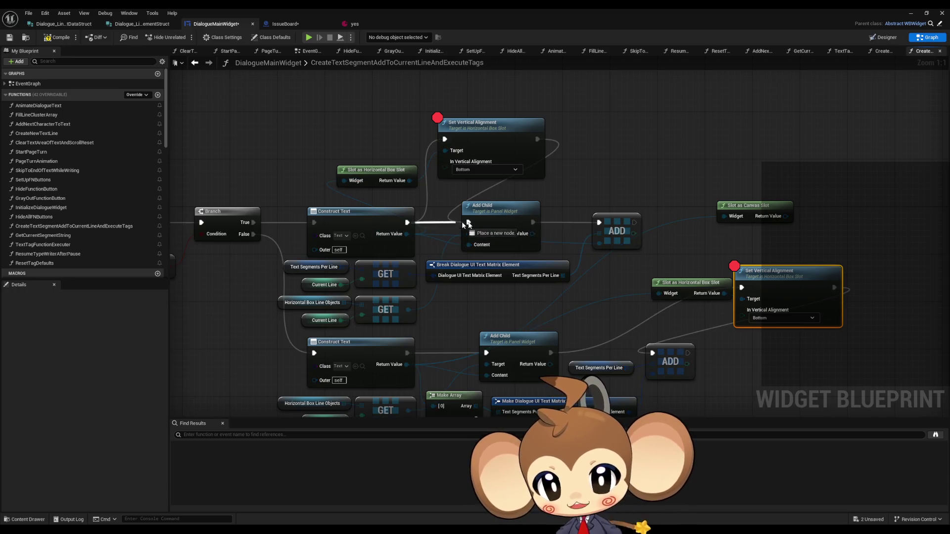
{"action": "mouse_move", "coordinate": [538, 139]}
{"action": "left_mouse_down"}
{"action": "mouse_move", "coordinate": [625, 171]}
{"action": "mouse_move", "coordinate": [599, 222]}
{"action": "left_mouse_up"}
{"action": "left_click", "coordinate": [628, 156]}
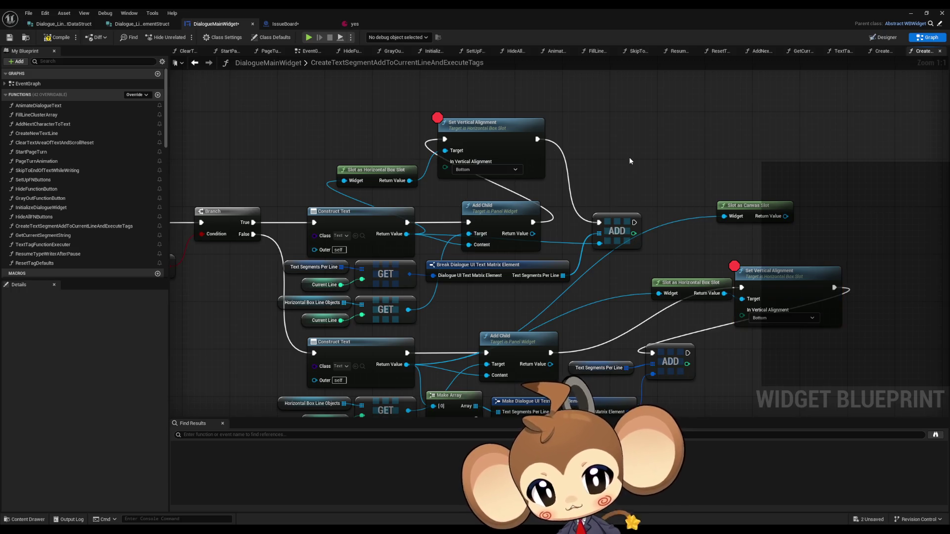
Disable the breakpoints on both Set Vertical Alignment nodes.
{"action": "right_click", "coordinate": [508, 144]}
{"action": "left_click", "coordinate": [535, 302]}
{"action": "right_click", "coordinate": [766, 288]}
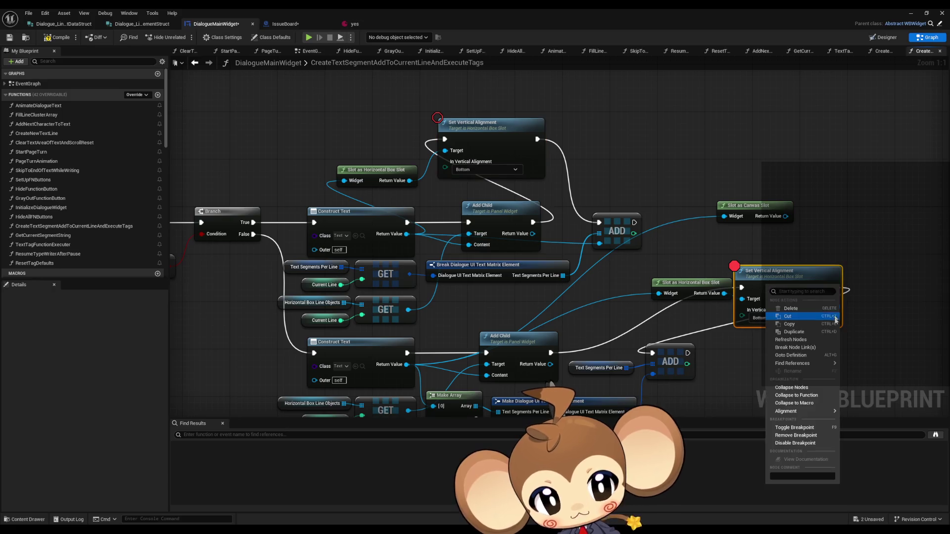
{"action": "left_click", "coordinate": [795, 444]}
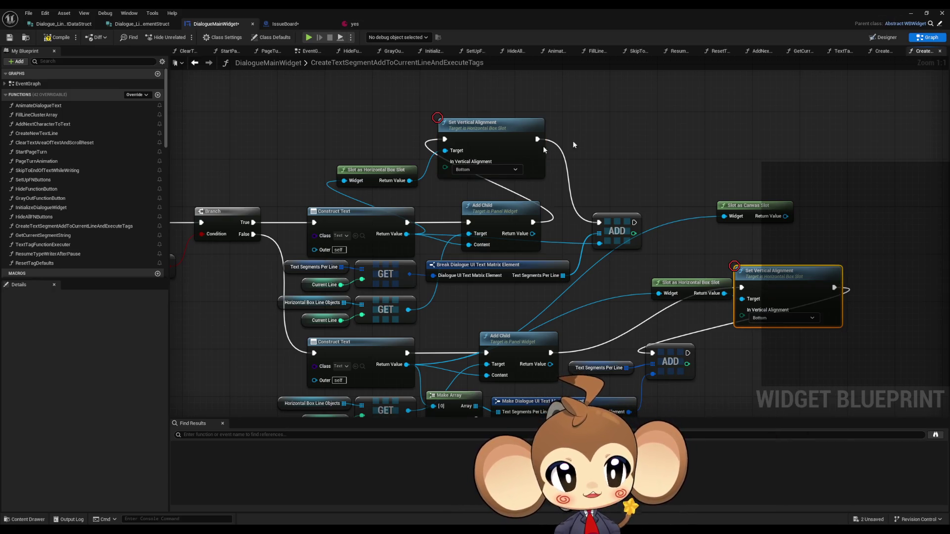
Remove both Set Vertical Alignment breakpoints and minimize the Blueprint editor.
{"action": "right_click", "coordinate": [473, 148]}
{"action": "left_click", "coordinate": [491, 296]}
{"action": "right_click", "coordinate": [777, 296]}
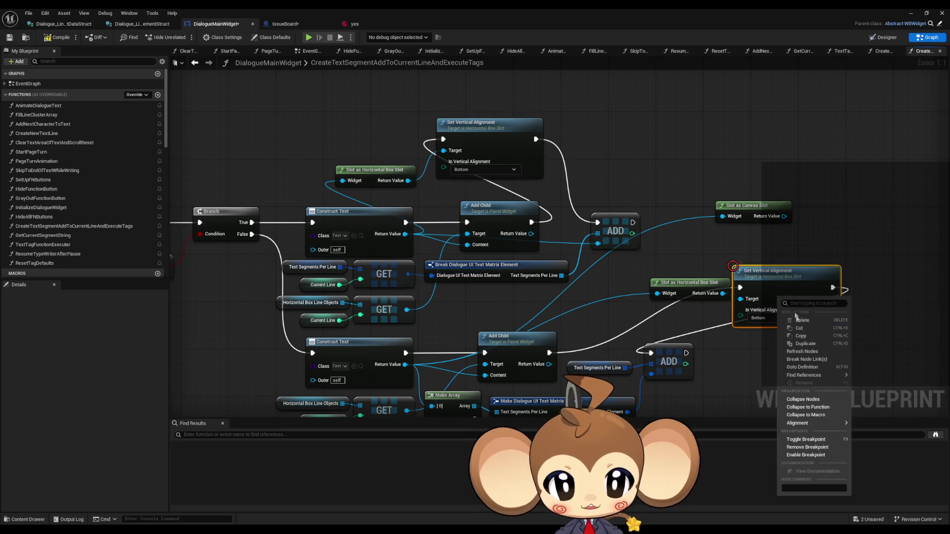
{"action": "left_click", "coordinate": [800, 450]}
{"action": "left_click", "coordinate": [911, 13]}
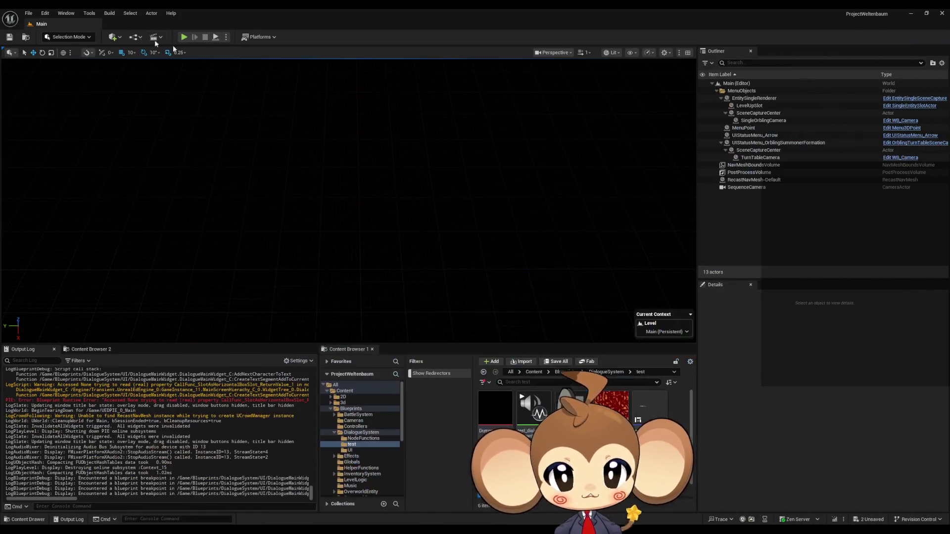
{"action": "key", "text": "alt+p"}
{"action": "left_click", "coordinate": [341, 218]}
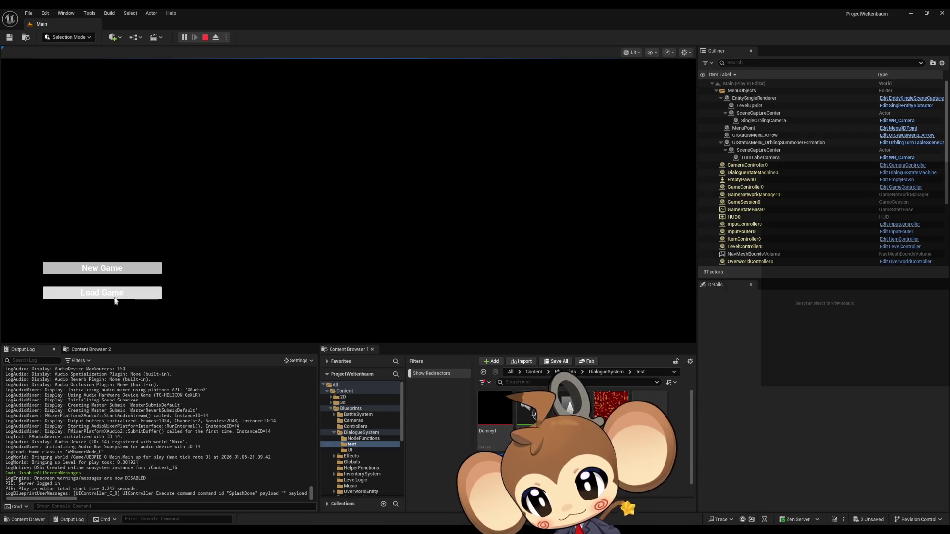
{"action": "left_click", "coordinate": [115, 295]}
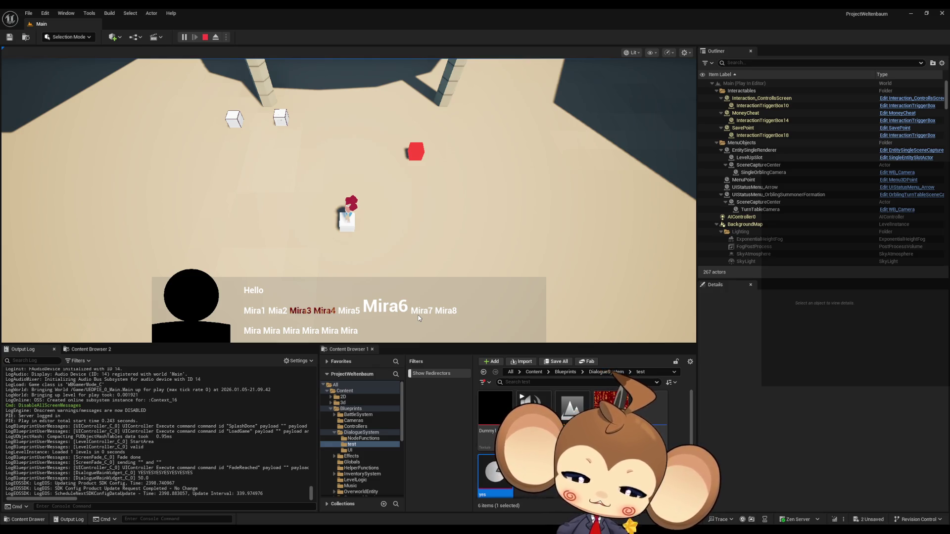
{"action": "left_click", "coordinate": [205, 37]}
{"action": "mouse_move", "coordinate": [346, 528]}
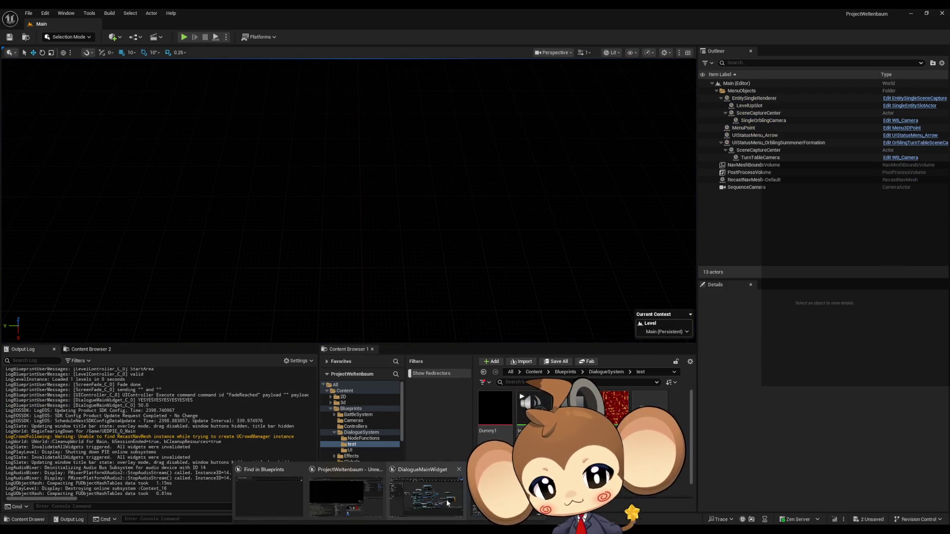
Open DialogueMainWidget in Designer, zoom onto the AAA/aaa row, and bottom-align the lower aaa block.
{"action": "left_click", "coordinate": [448, 503]}
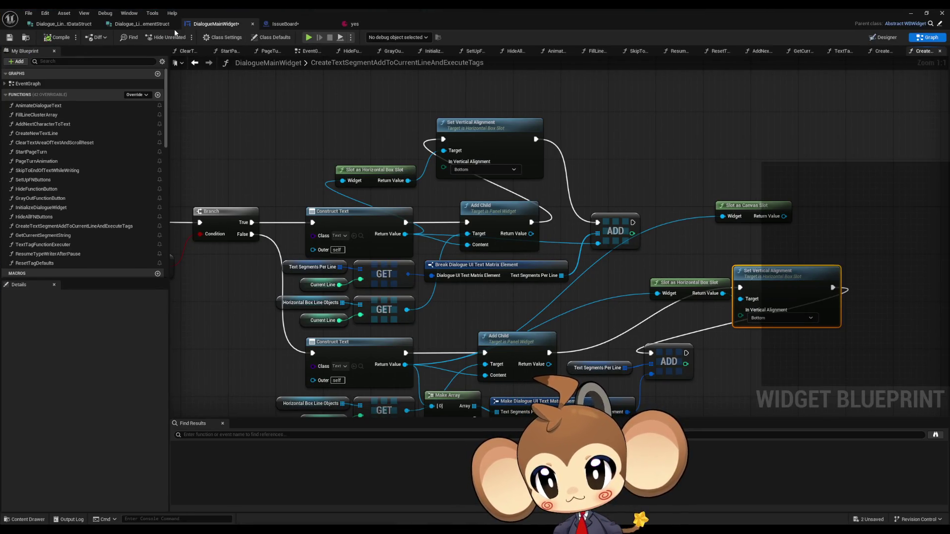
{"action": "left_click", "coordinate": [284, 28]}
{"action": "left_click", "coordinate": [216, 24]}
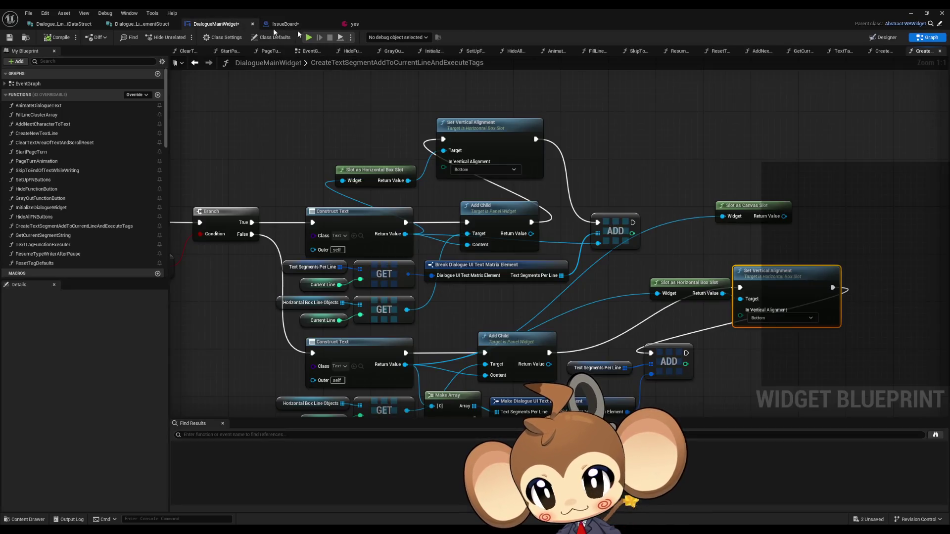
{"action": "left_click", "coordinate": [885, 37]}
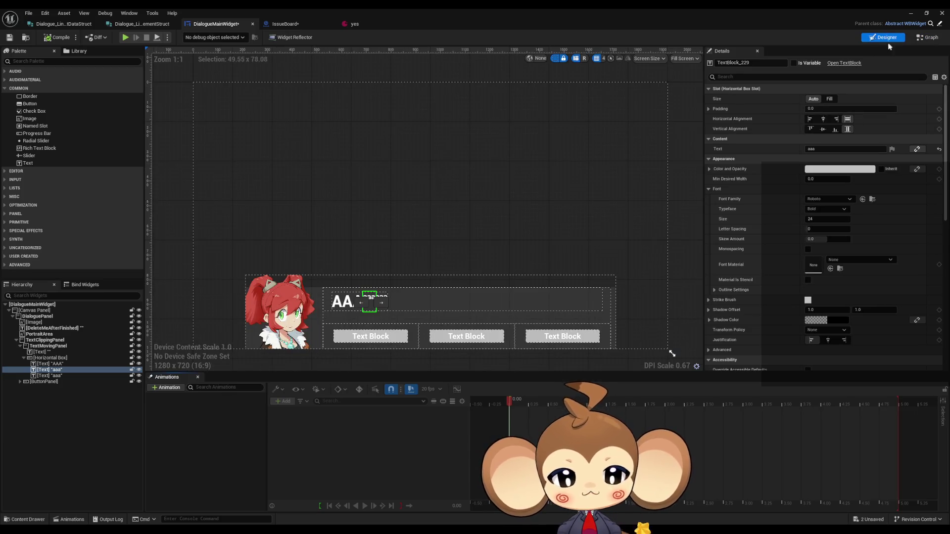
{"action": "scroll", "coordinate": [384, 315], "scroll_direction": "up", "scroll_amount": 5}
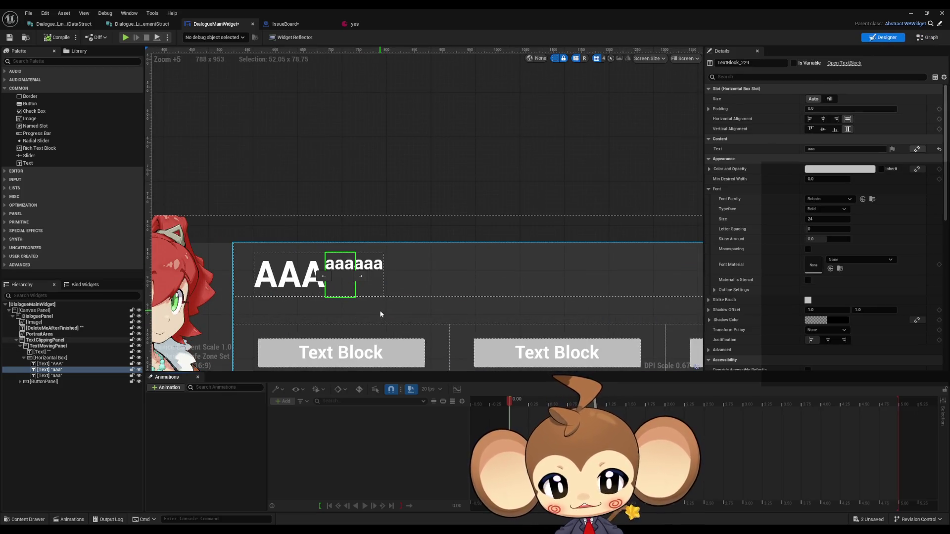
{"action": "scroll", "coordinate": [379, 312], "scroll_direction": "up", "scroll_amount": 3}
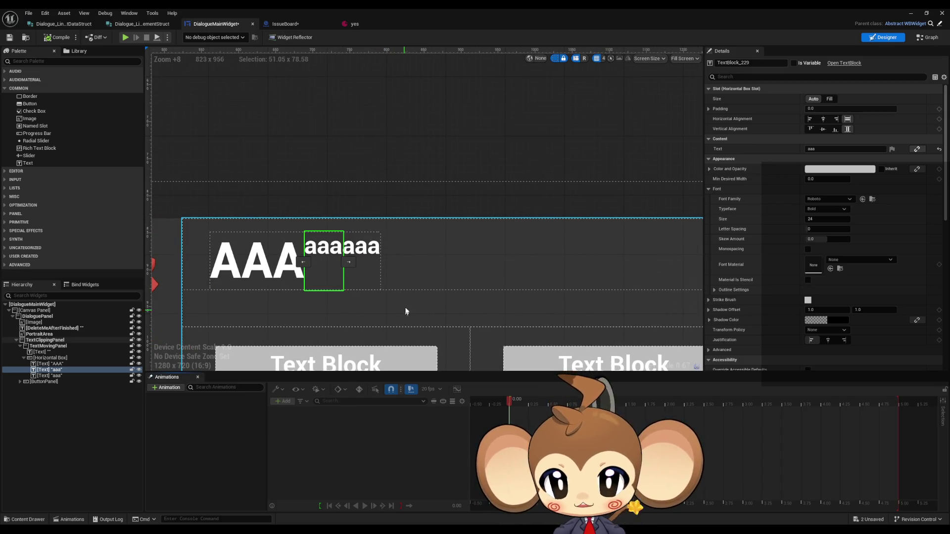
{"action": "scroll", "coordinate": [475, 314], "scroll_direction": "down", "scroll_amount": 2}
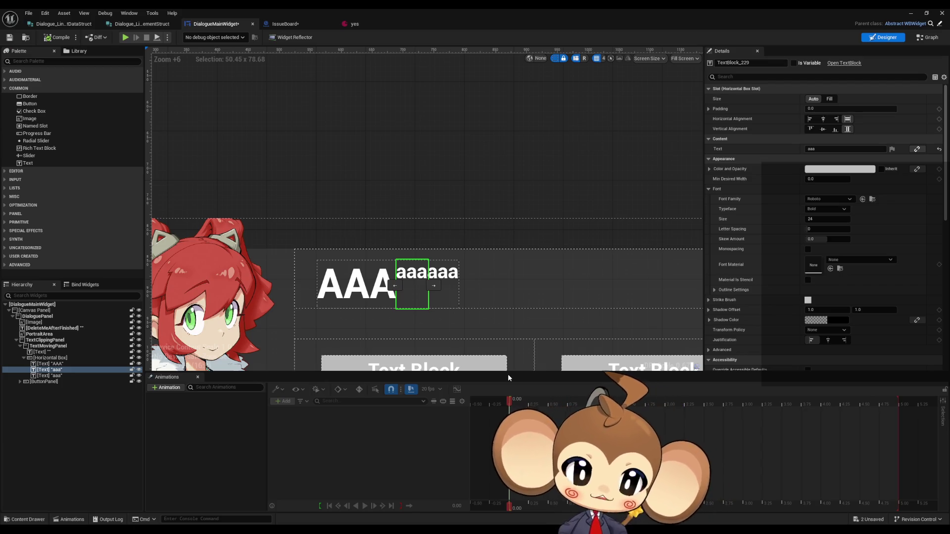
{"action": "left_click", "coordinate": [835, 129]}
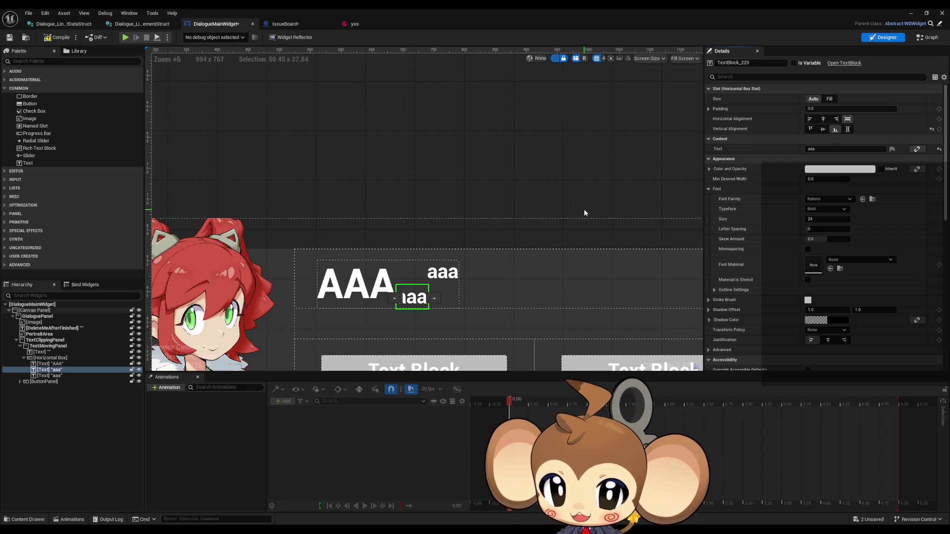
Set the upper aaa text block to Bottom vertical alignment, then check the AAA block's alignment.
{"action": "left_click", "coordinate": [499, 209]}
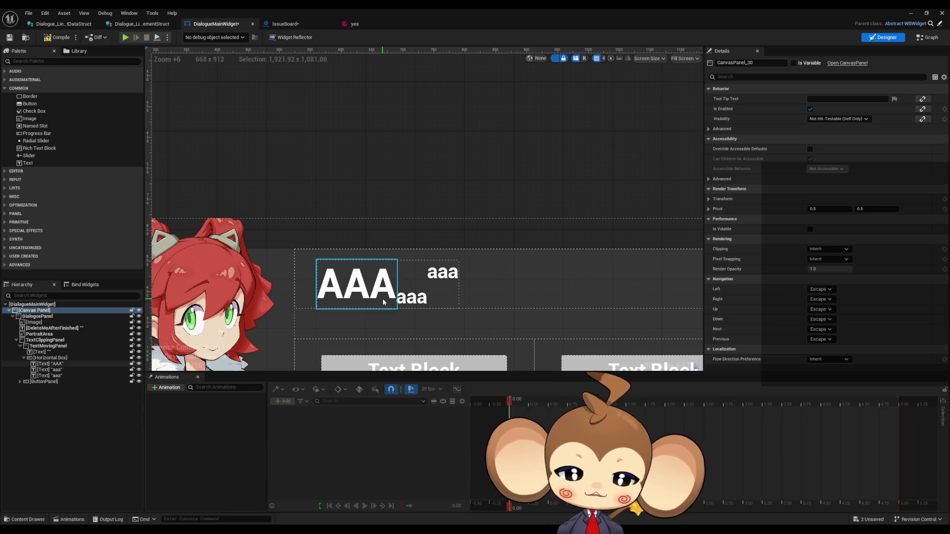
{"action": "left_click", "coordinate": [412, 299]}
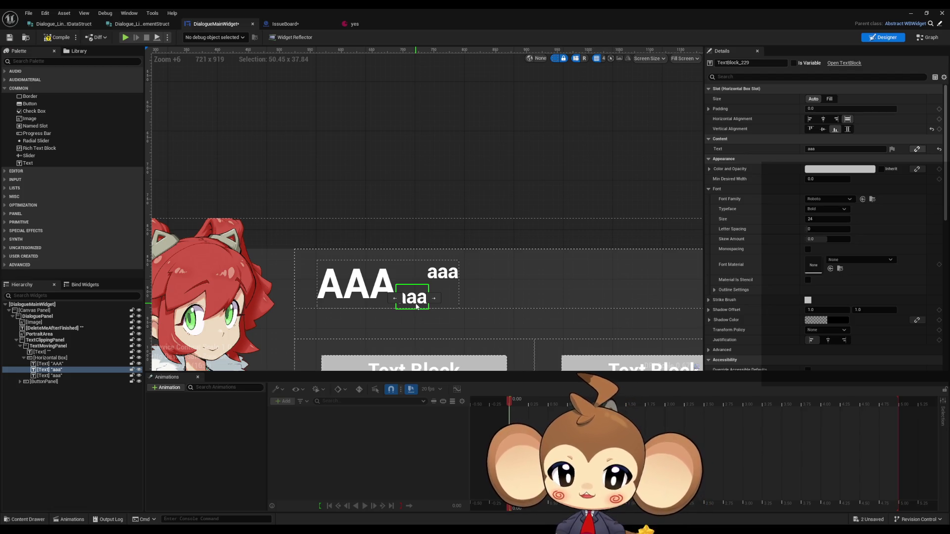
{"action": "left_click", "coordinate": [366, 287]}
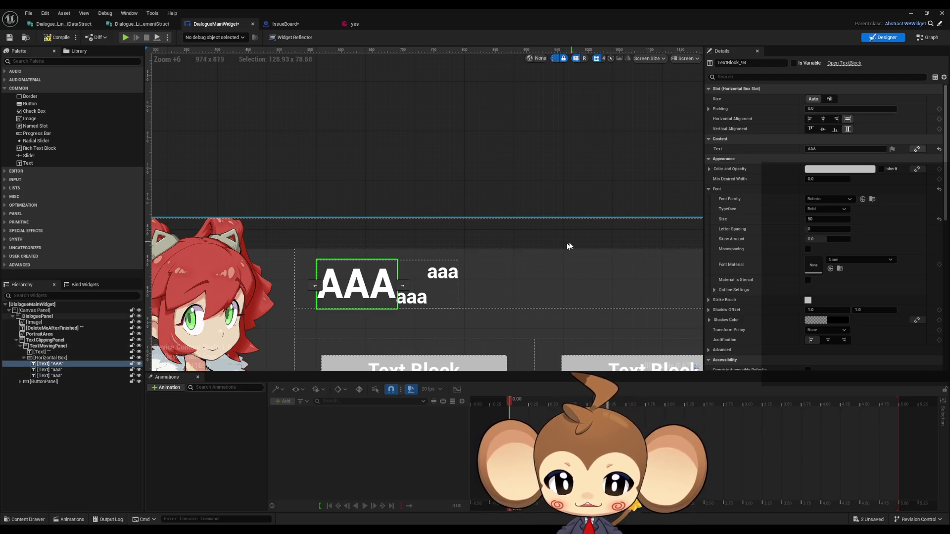
{"action": "left_click", "coordinate": [443, 277]}
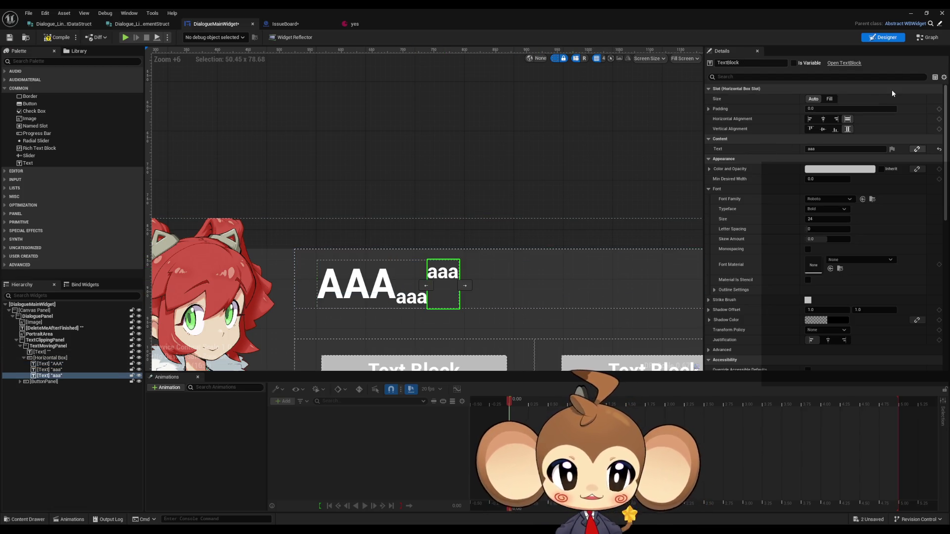
{"action": "left_click", "coordinate": [835, 129]}
{"action": "left_click", "coordinate": [356, 284]}
{"action": "left_click", "coordinate": [834, 130]}
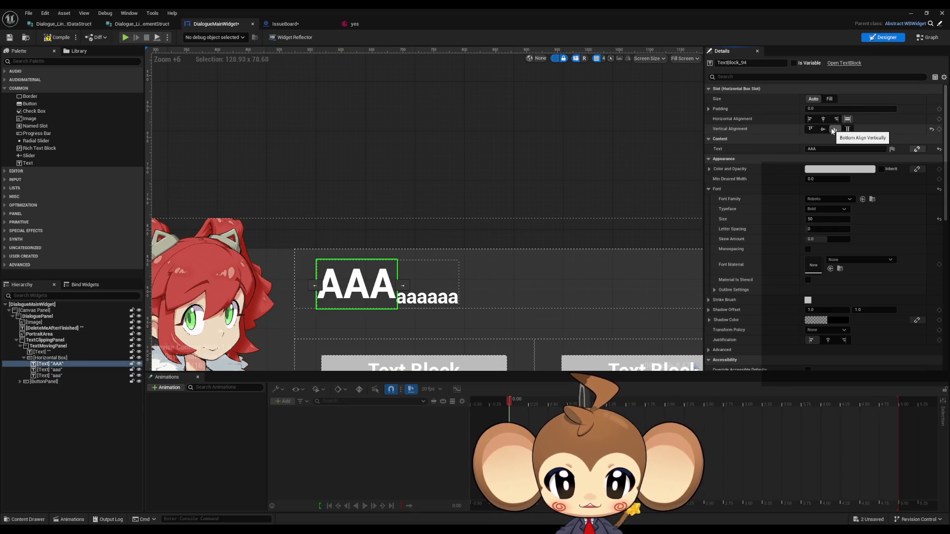
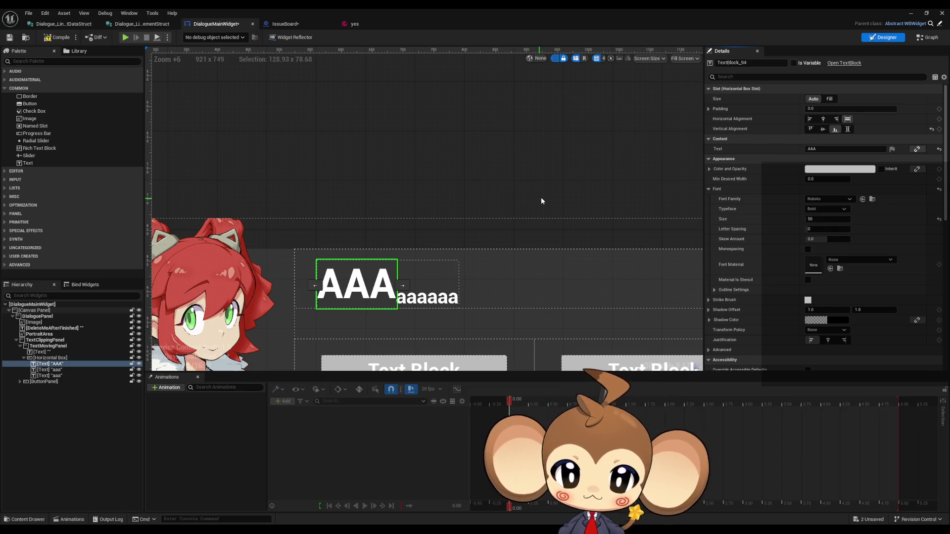
Reselect the AAA text block and try bottom padding values of -2, -5, -7 and -10.
{"action": "left_click", "coordinate": [516, 170]}
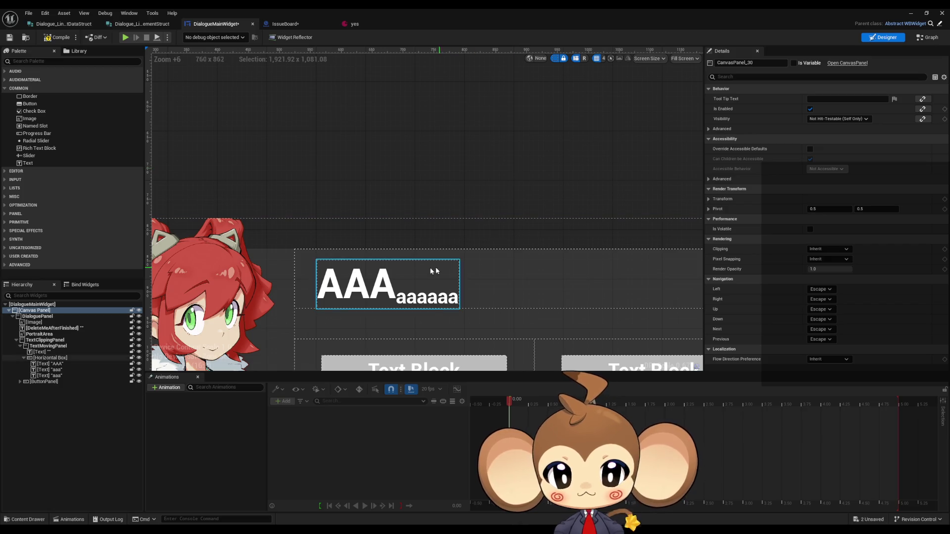
{"action": "left_click", "coordinate": [376, 282]}
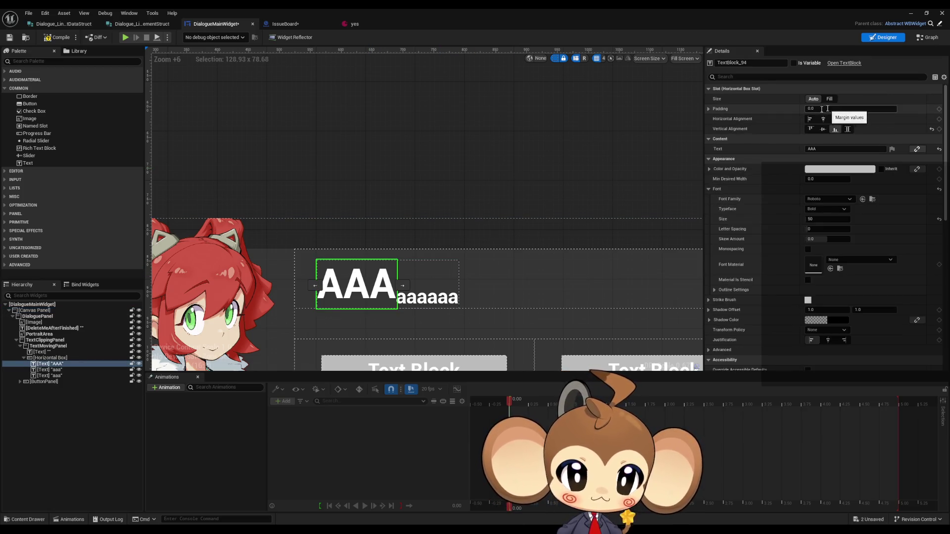
{"action": "left_click", "coordinate": [708, 109]}
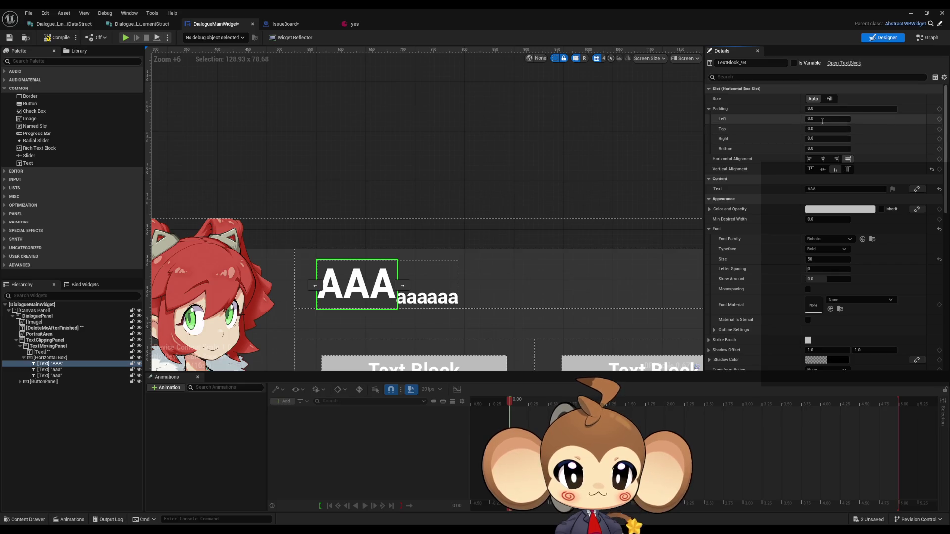
{"action": "left_click", "coordinate": [823, 148]}
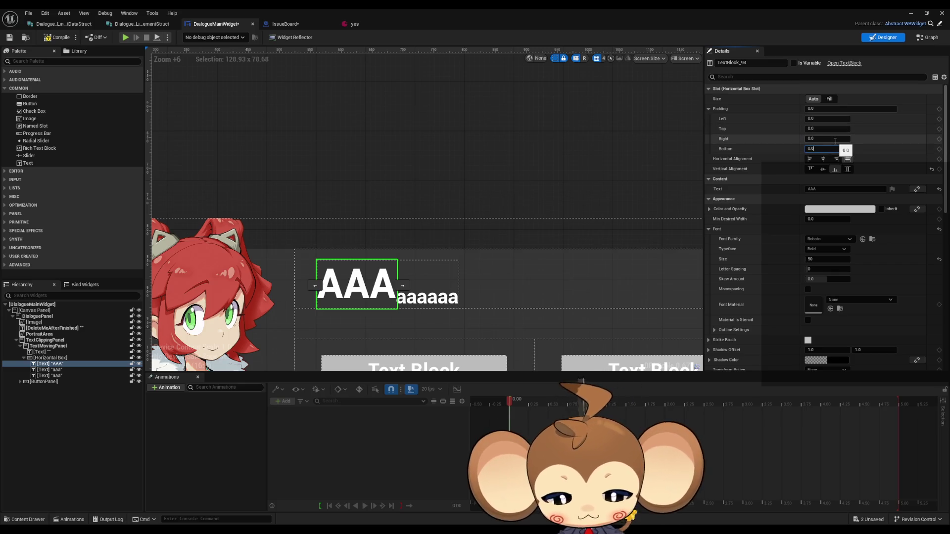
{"action": "type", "text": "-2"}
{"action": "key", "text": "Return"}
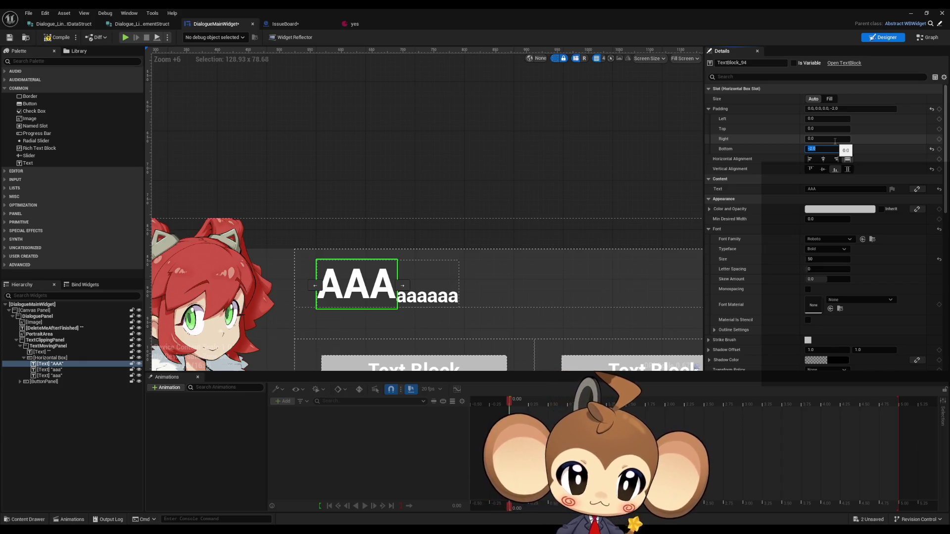
{"action": "key", "text": "Return"}
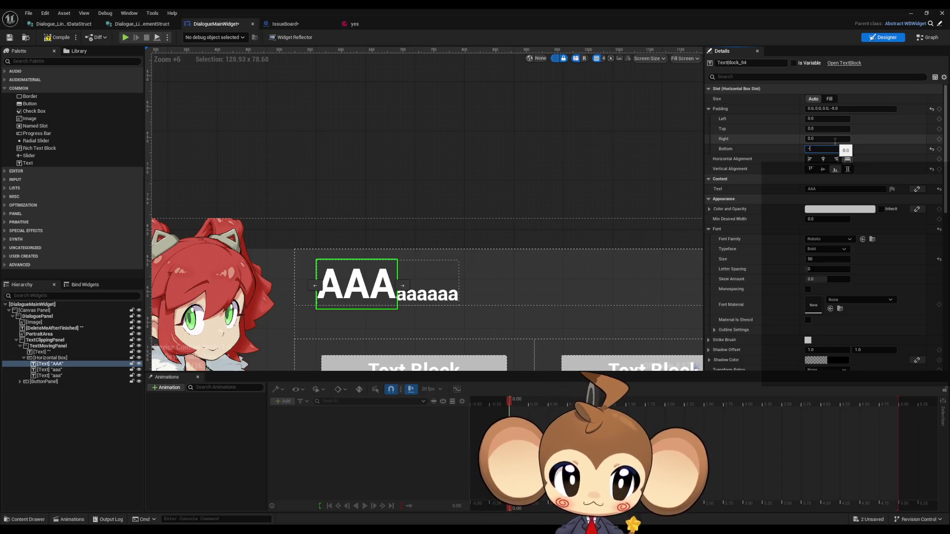
{"action": "type", "text": "1"}
{"action": "key", "text": "Return"}
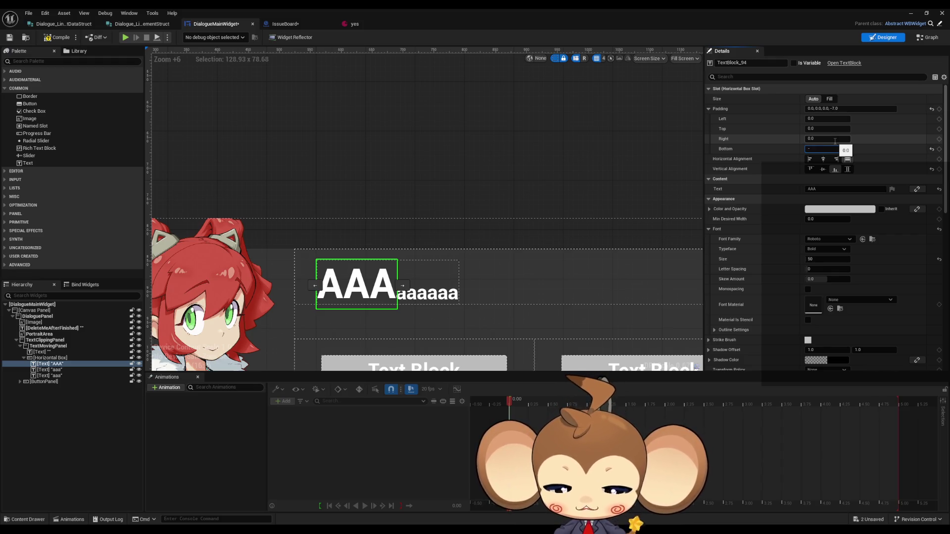
{"action": "type", "text": "10"}
{"action": "key", "text": "Return"}
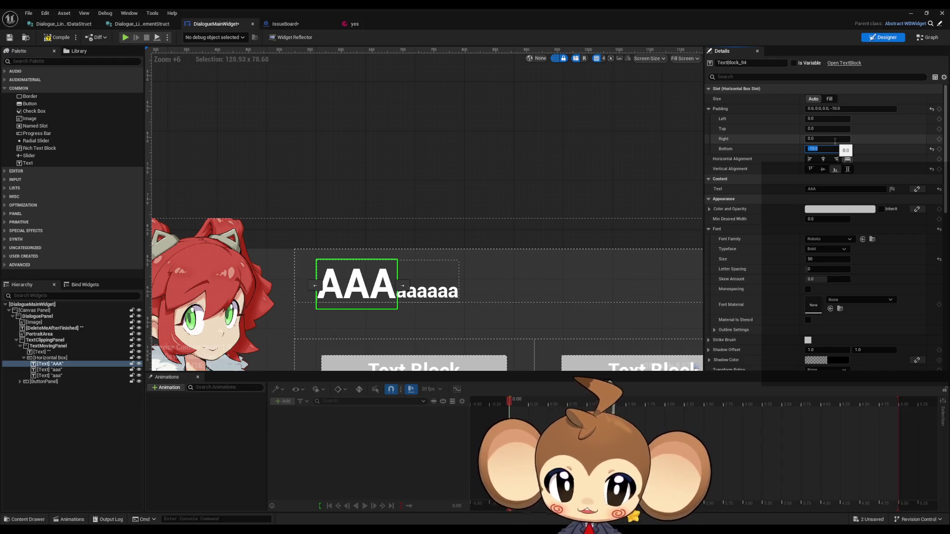
Fine-tune the AAA bottom padding through -9 and -8 to -8.5, then compile.
{"action": "type", "text": "9"}
{"action": "key", "text": "Return"}
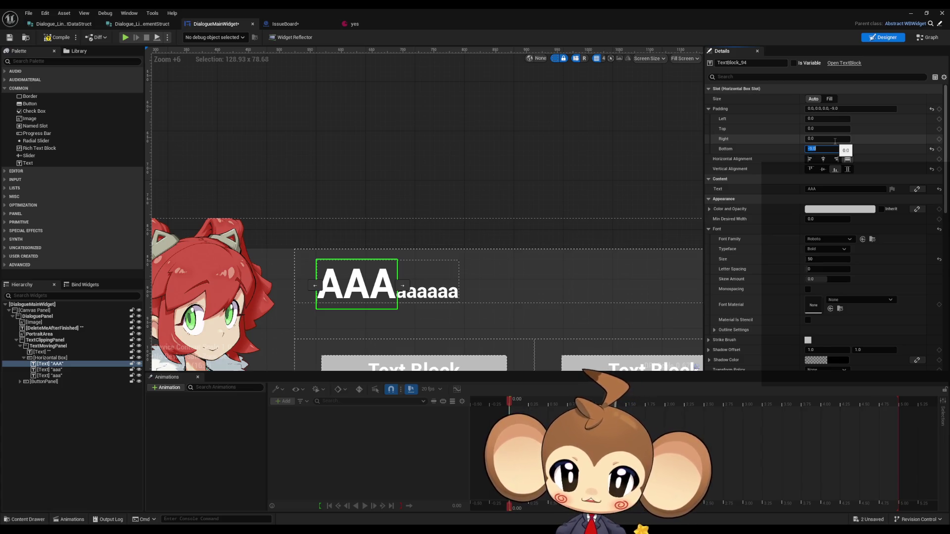
{"action": "scroll", "coordinate": [396, 297], "scroll_direction": "up", "scroll_amount": 6}
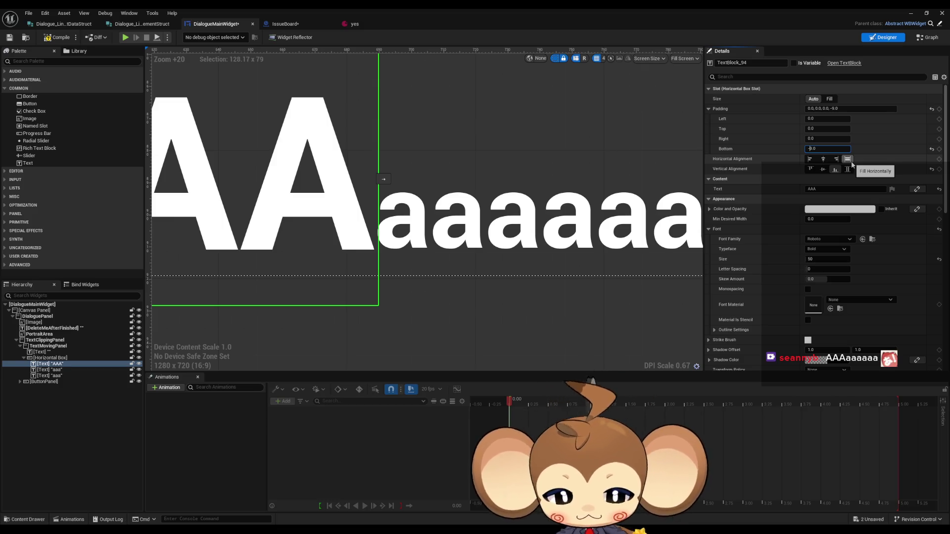
{"action": "key", "text": "Return"}
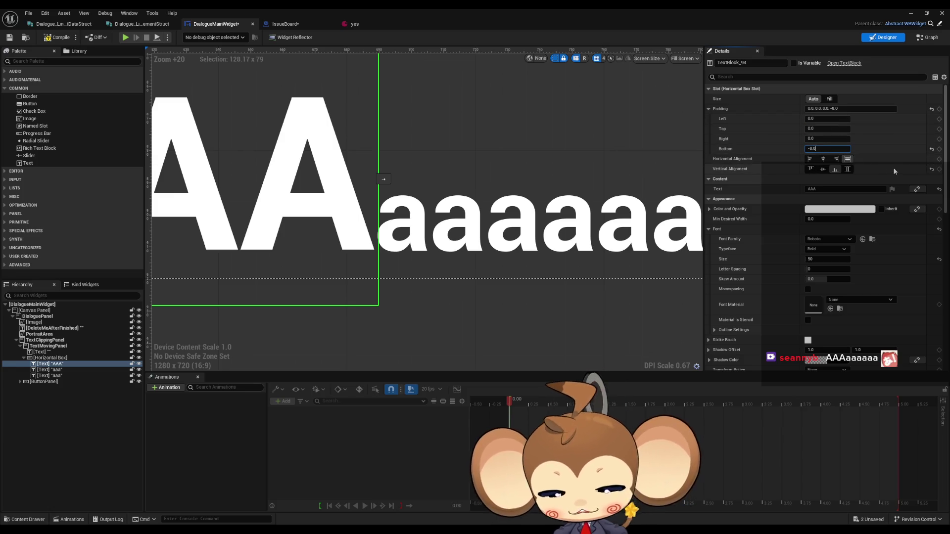
{"action": "key", "text": "Return"}
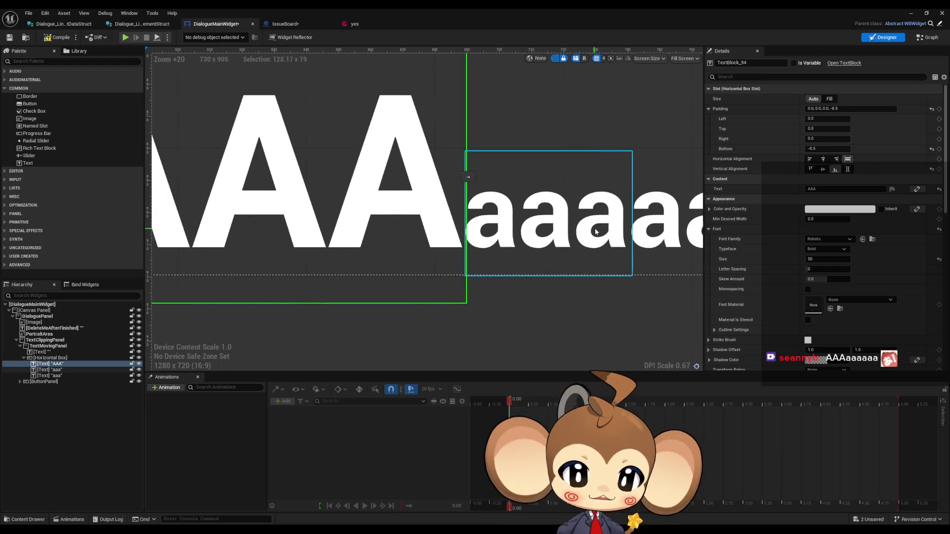
{"action": "left_click", "coordinate": [50, 38]}
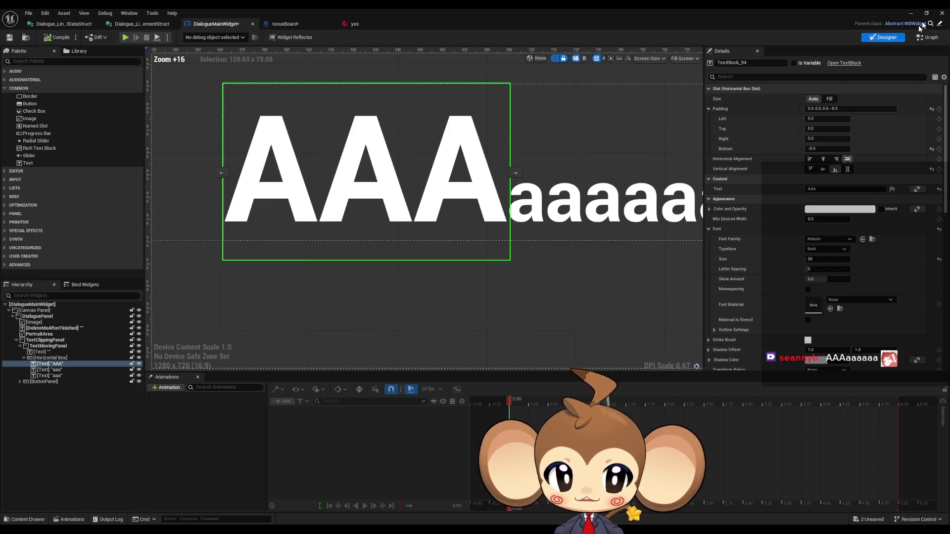
Play-test the dialogue in the level, advance one line, then stop and return to the widget editor.
{"action": "left_click", "coordinate": [911, 13]}
{"action": "left_click", "coordinate": [183, 37]}
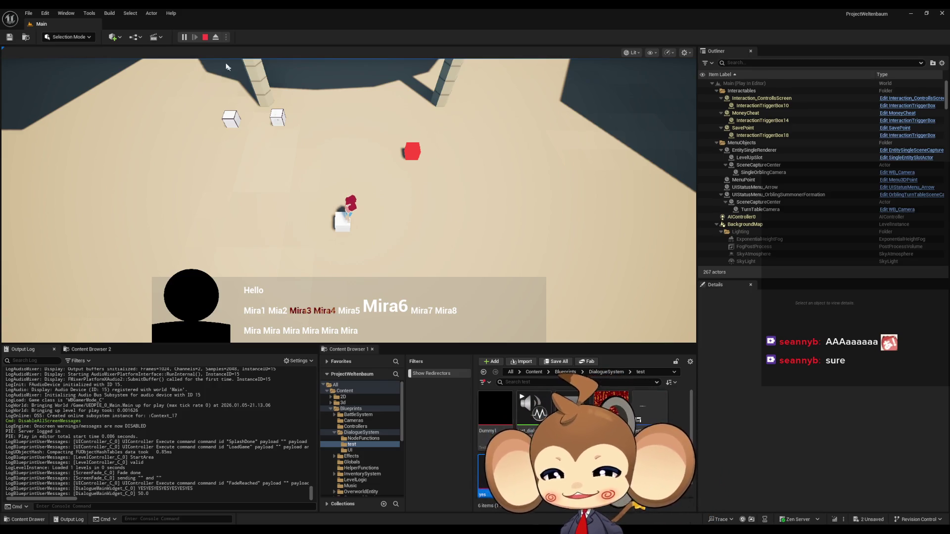
{"action": "left_click", "coordinate": [386, 189]}
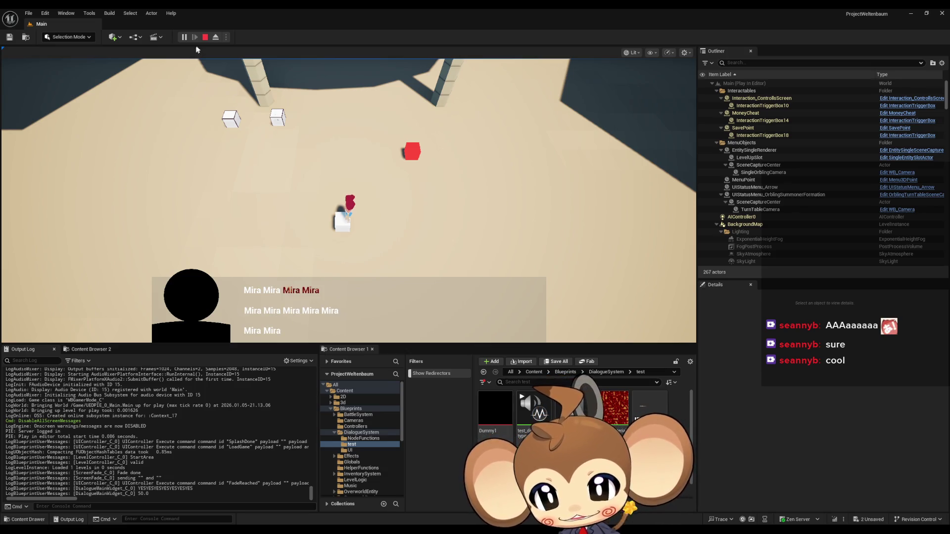
{"action": "key", "text": "Escape"}
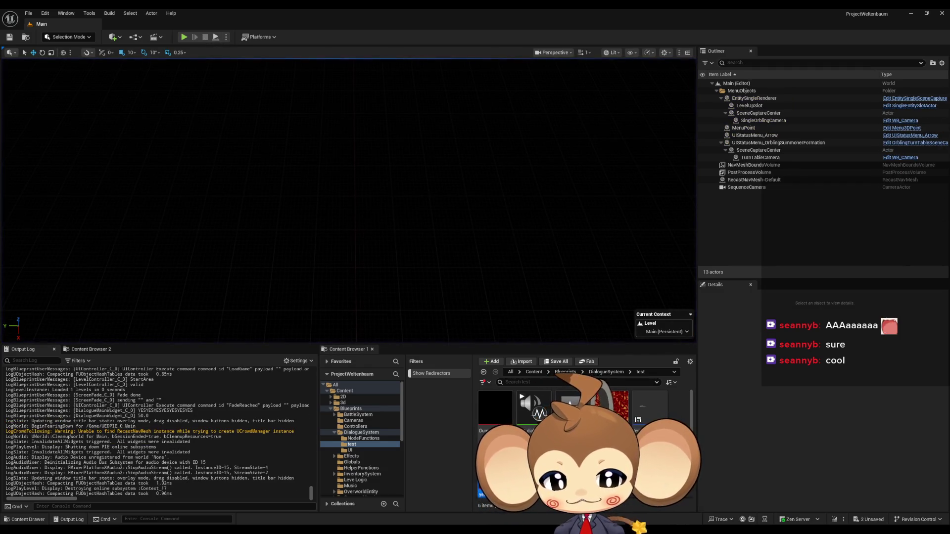
{"action": "left_click", "coordinate": [440, 504]}
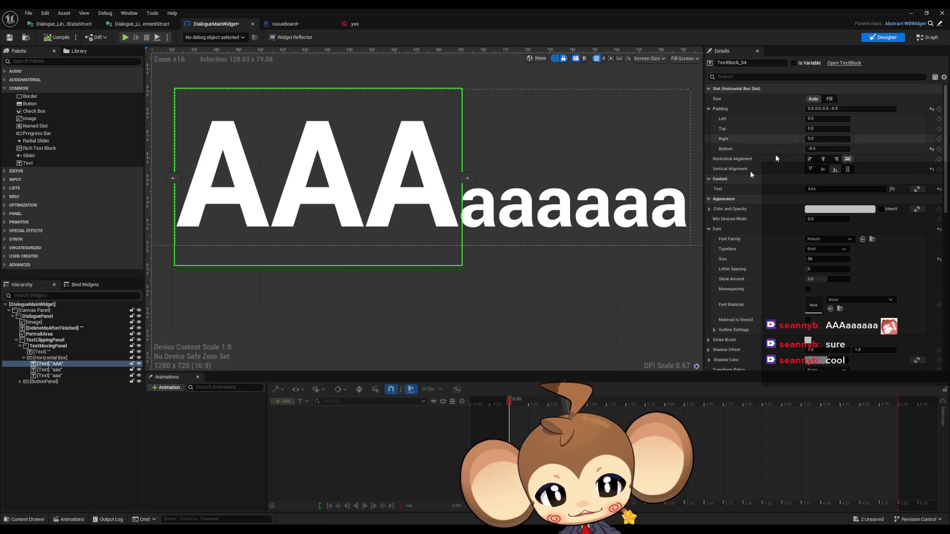
{"action": "scroll", "coordinate": [437, 197], "scroll_direction": "down", "scroll_amount": 5}
{"action": "scroll", "coordinate": [437, 197], "scroll_direction": "up", "scroll_amount": 4}
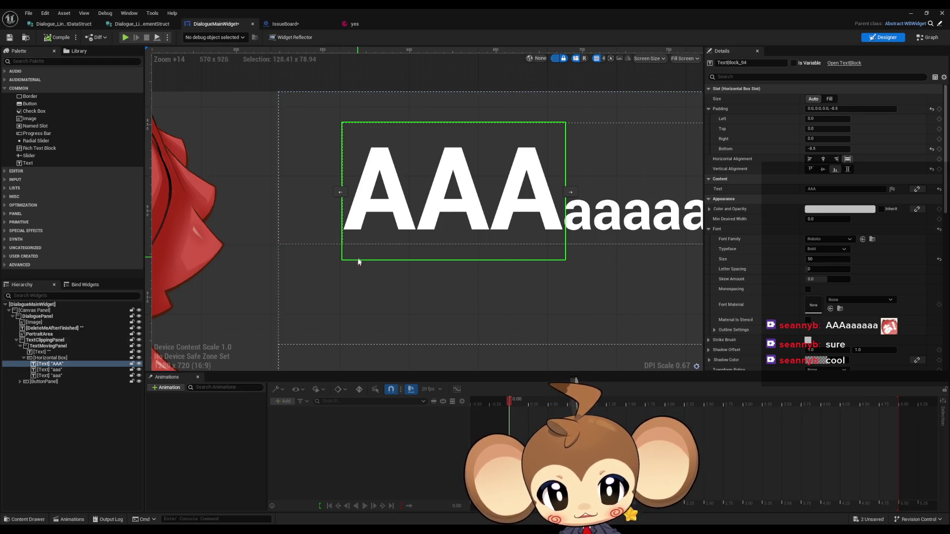
{"action": "scroll", "coordinate": [367, 259], "scroll_direction": "down", "scroll_amount": 2}
{"action": "scroll", "coordinate": [442, 259], "scroll_direction": "up", "scroll_amount": 2}
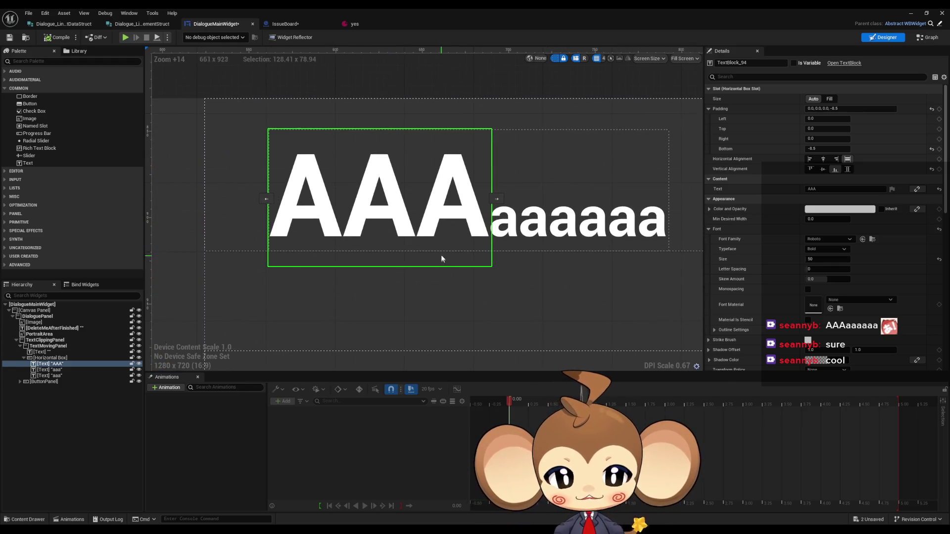
{"action": "scroll", "coordinate": [496, 231], "scroll_direction": "down", "scroll_amount": 4}
{"action": "left_click", "coordinate": [628, 228]}
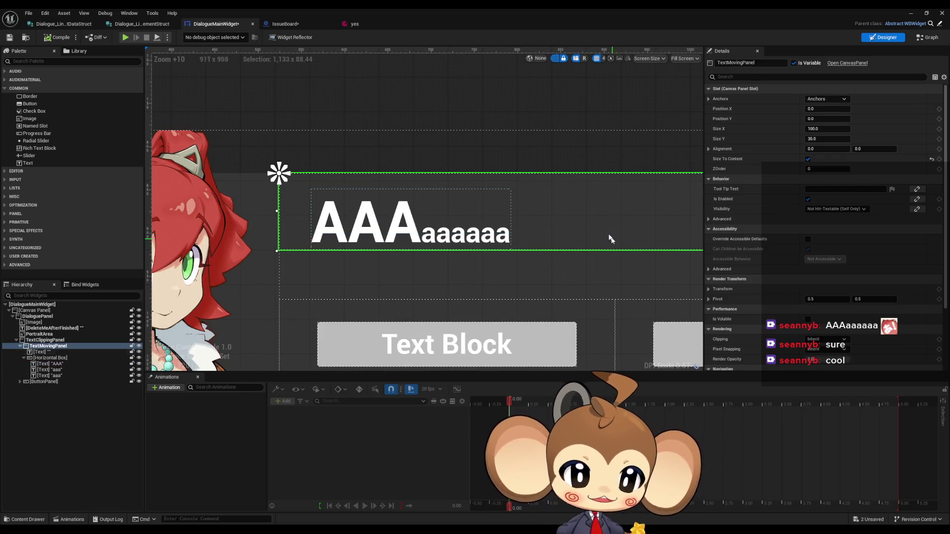
{"action": "left_click_drag", "start_coordinate": [610, 235], "coordinate": [446, 245]}
{"action": "scroll", "coordinate": [562, 258], "scroll_direction": "down", "scroll_amount": 4}
{"action": "mouse_move", "coordinate": [562, 259]}
{"action": "left_mouse_down"}
{"action": "mouse_move", "coordinate": [297, 247]}
{"action": "mouse_move", "coordinate": [752, 243]}
{"action": "left_mouse_up"}
{"action": "left_click", "coordinate": [808, 159]}
{"action": "left_click", "coordinate": [808, 159]}
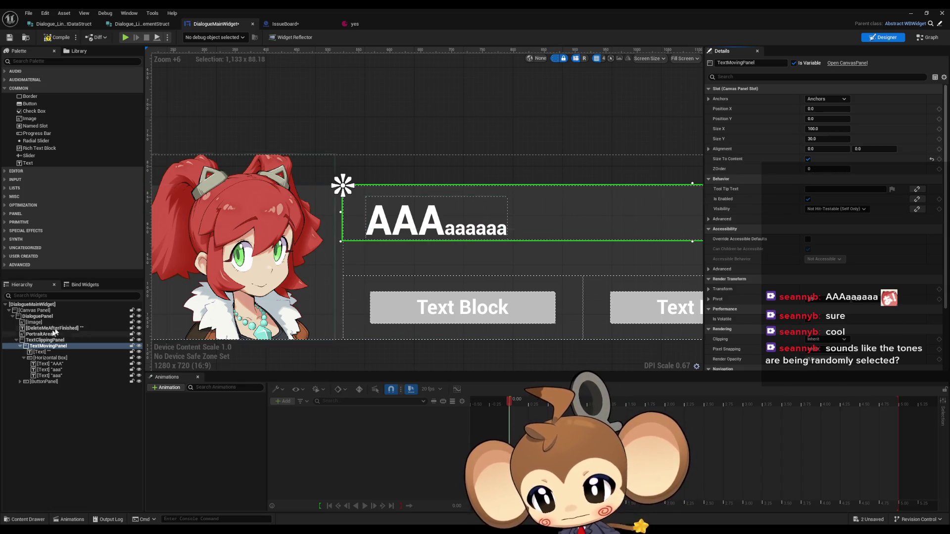
{"action": "left_click", "coordinate": [53, 358]}
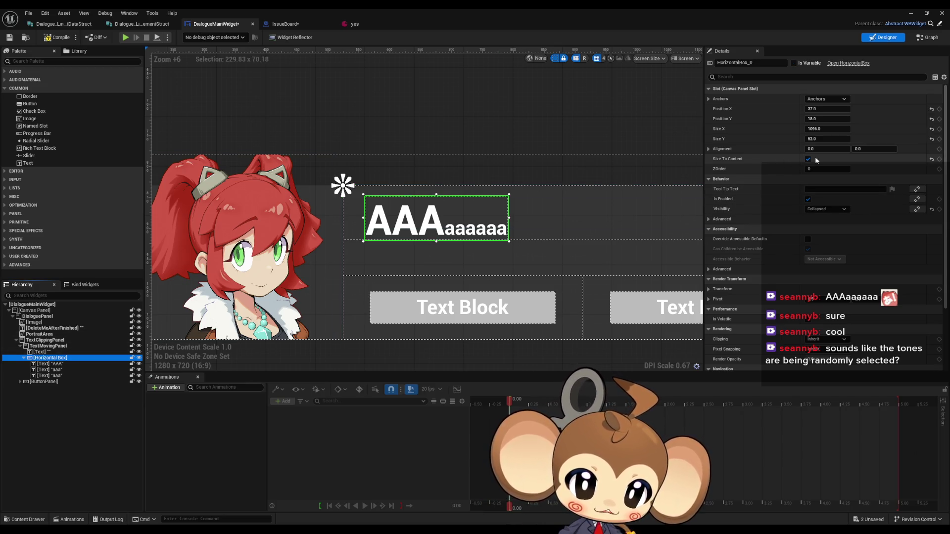
{"action": "scroll", "coordinate": [446, 244], "scroll_direction": "up", "scroll_amount": 4}
{"action": "left_click", "coordinate": [423, 226]}
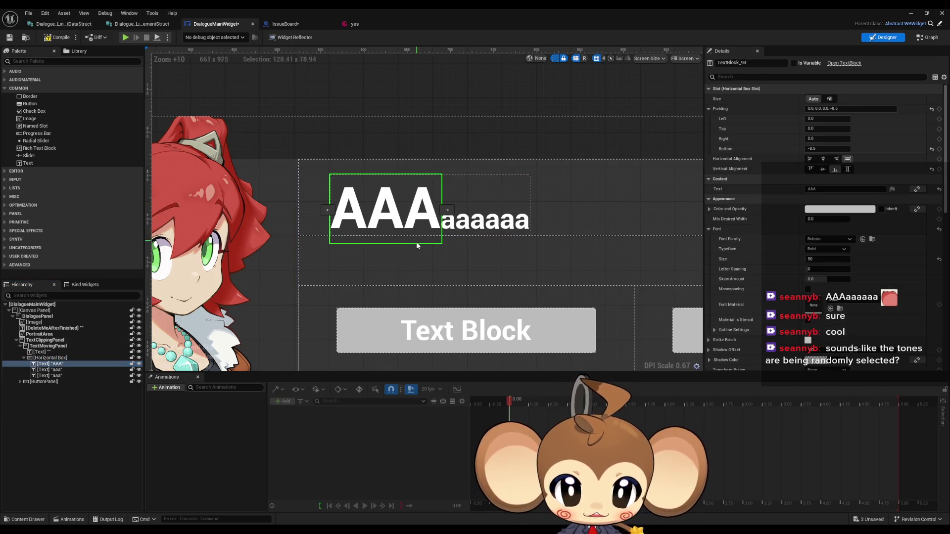
{"action": "scroll", "coordinate": [418, 253], "scroll_direction": "up", "scroll_amount": 4}
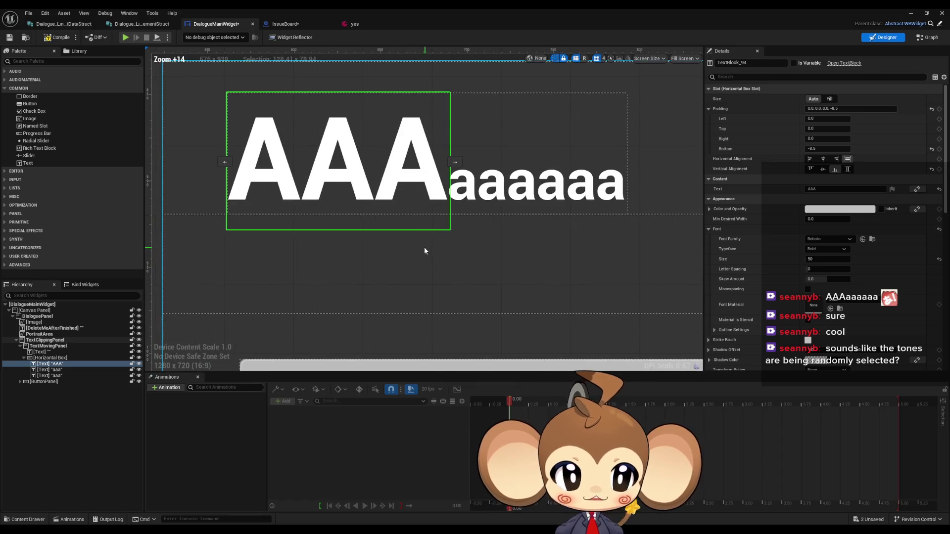
{"action": "left_click", "coordinate": [54, 358]}
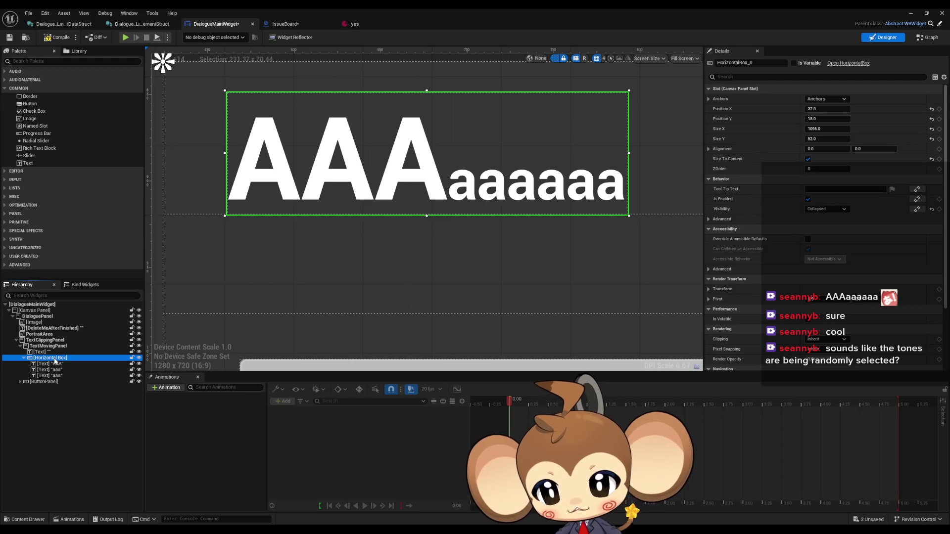
{"action": "left_click", "coordinate": [52, 363]}
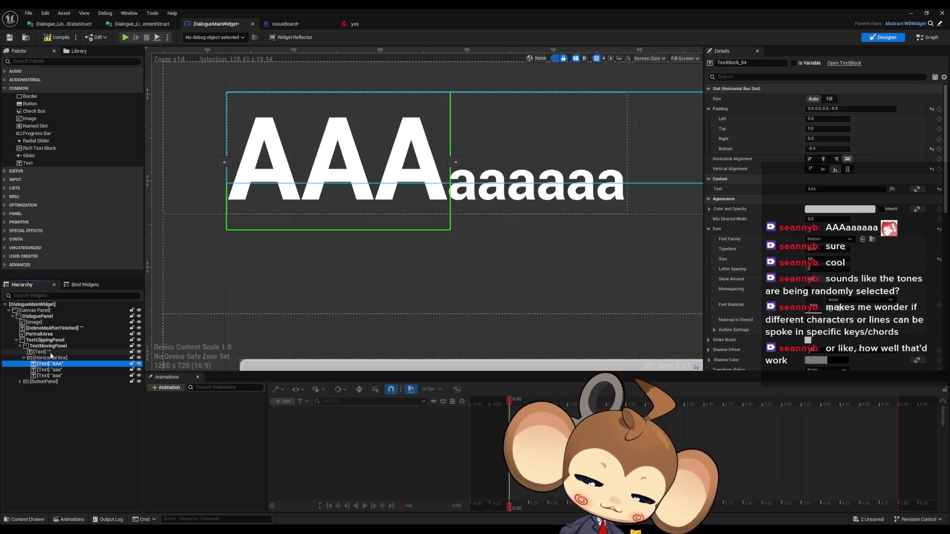
{"action": "key", "text": "alt+Tab"}
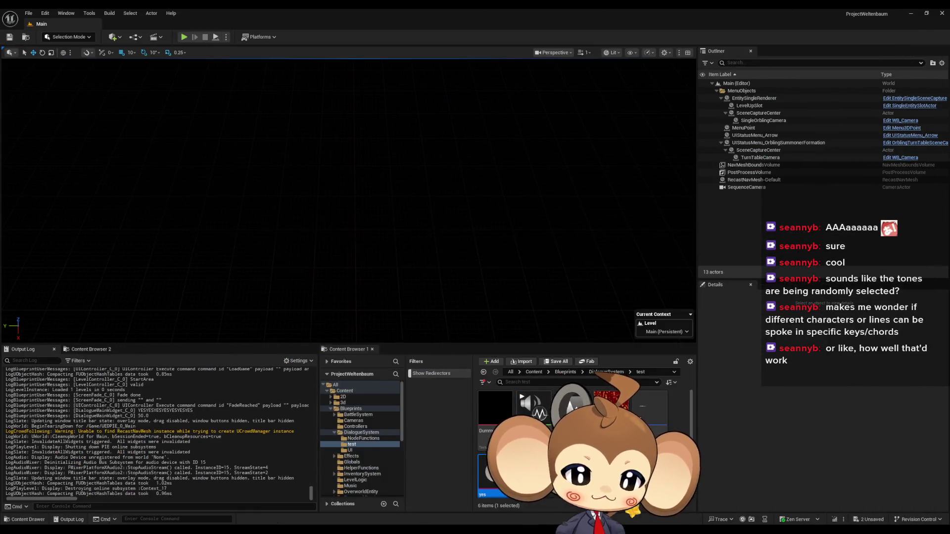
Open the test_dialog MetaSound and marquee-select all of its nodes.
{"action": "double_click", "coordinate": [534, 406]}
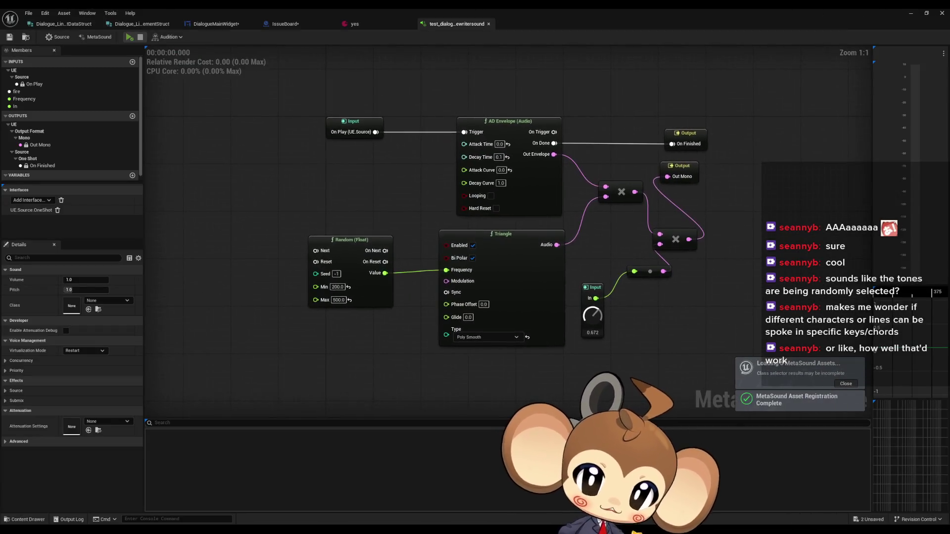
{"action": "mouse_move", "coordinate": [239, 92]}
{"action": "left_mouse_down"}
{"action": "mouse_move", "coordinate": [569, 354]}
{"action": "mouse_move", "coordinate": [671, 377]}
{"action": "left_mouse_up"}
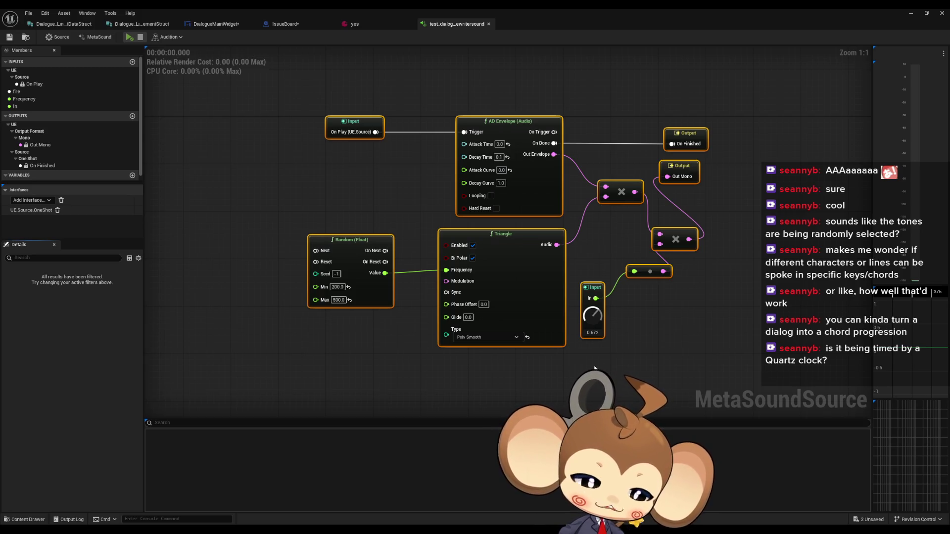
{"action": "left_click", "coordinate": [127, 39]}
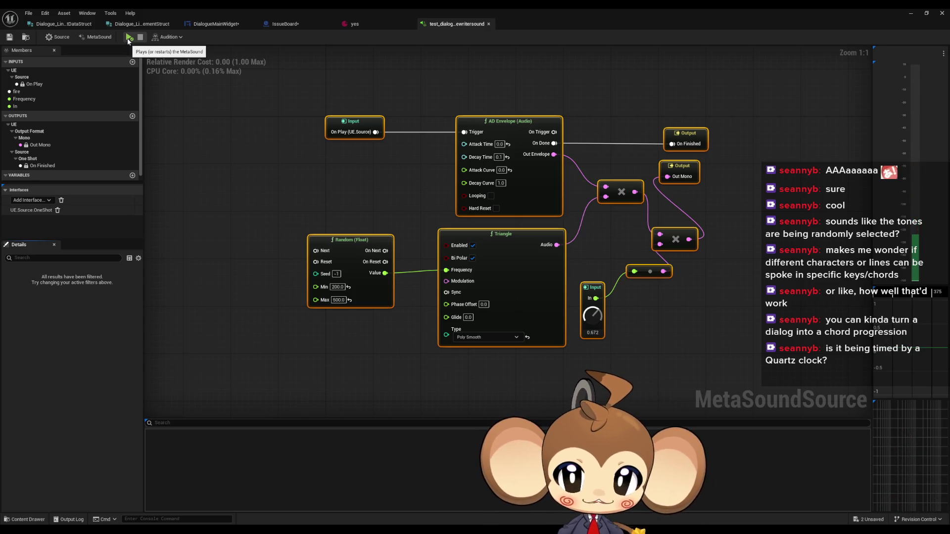
{"action": "left_click", "coordinate": [127, 39]}
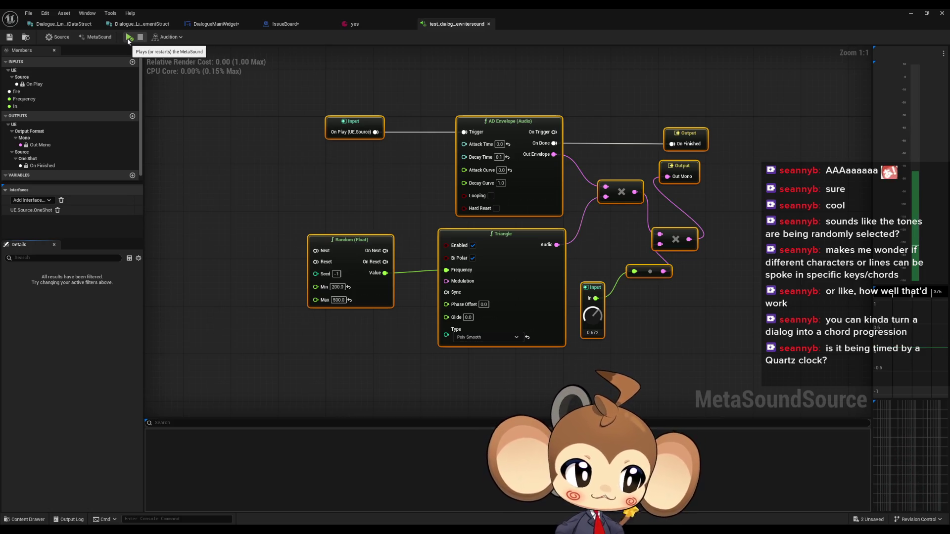
{"action": "left_click", "coordinate": [127, 39]}
{"action": "left_click", "coordinate": [127, 39]}
{"action": "left_click", "coordinate": [127, 40]}
{"action": "left_click", "coordinate": [127, 39]}
{"action": "left_click", "coordinate": [128, 39]}
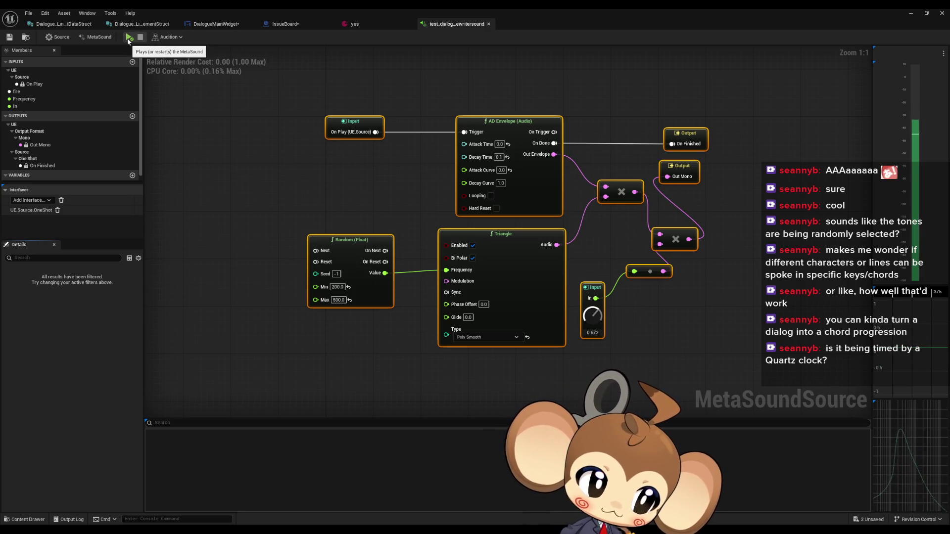
{"action": "left_click", "coordinate": [127, 39]}
{"action": "left_click", "coordinate": [127, 39]}
{"action": "left_click", "coordinate": [128, 39]}
{"action": "left_click", "coordinate": [127, 39]}
{"action": "left_click", "coordinate": [127, 40]}
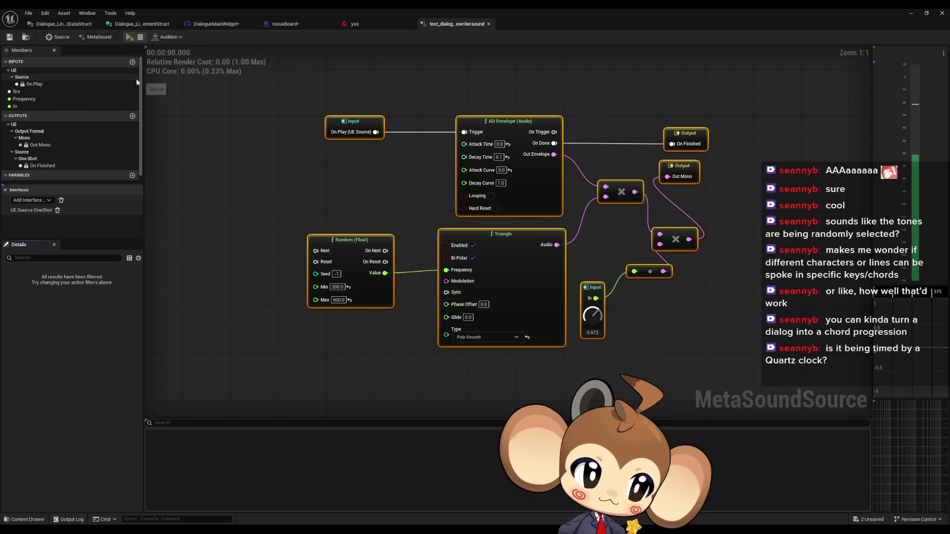
{"action": "left_click", "coordinate": [128, 40]}
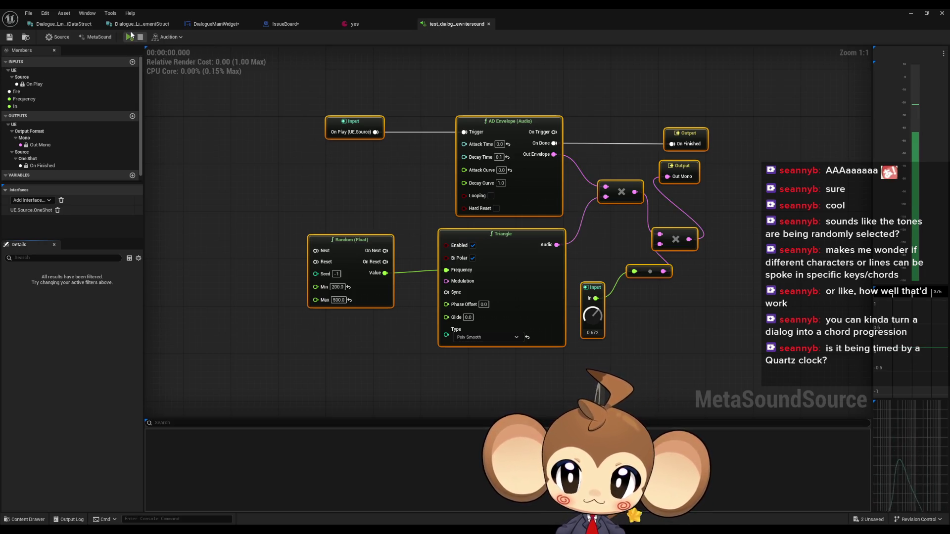
{"action": "left_click", "coordinate": [129, 40]}
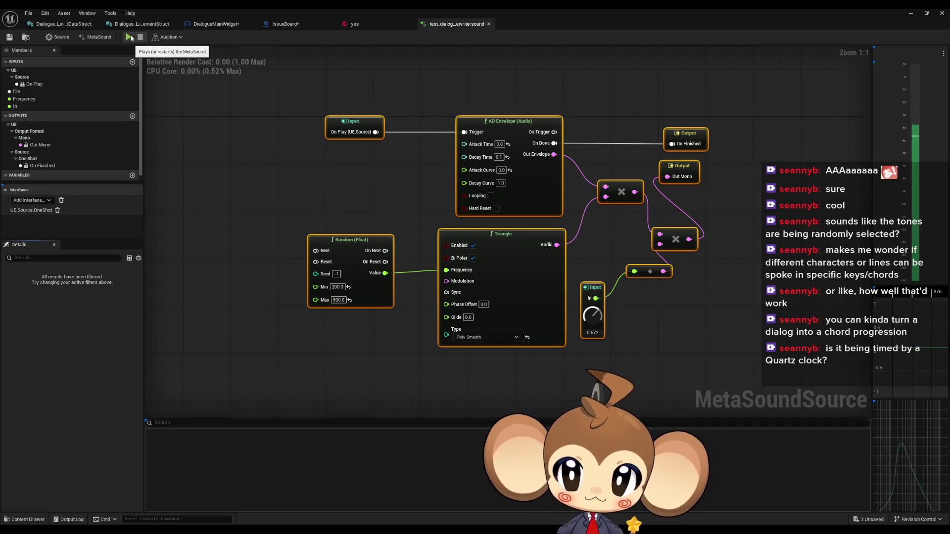
{"action": "left_click", "coordinate": [130, 40]}
{"action": "left_click", "coordinate": [130, 38]}
{"action": "left_click", "coordinate": [130, 39]}
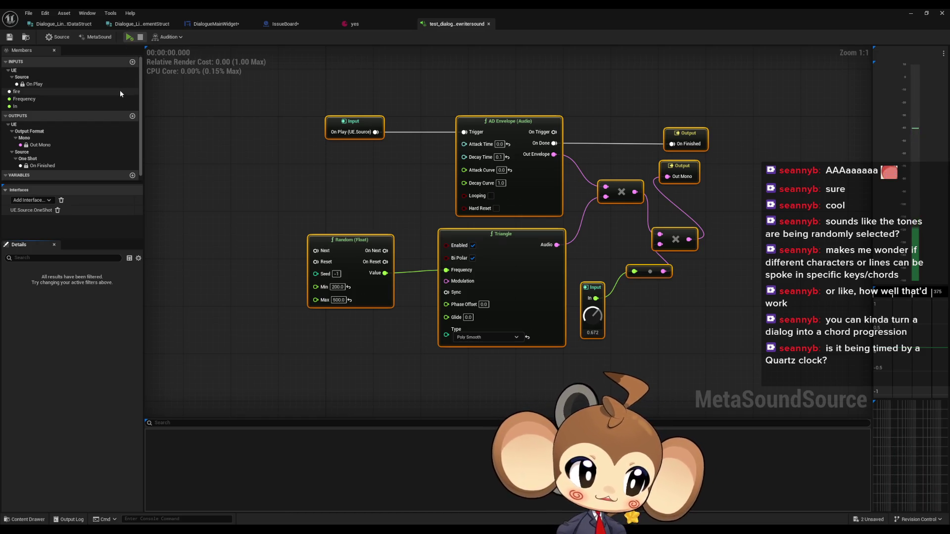
{"action": "left_click", "coordinate": [129, 38]}
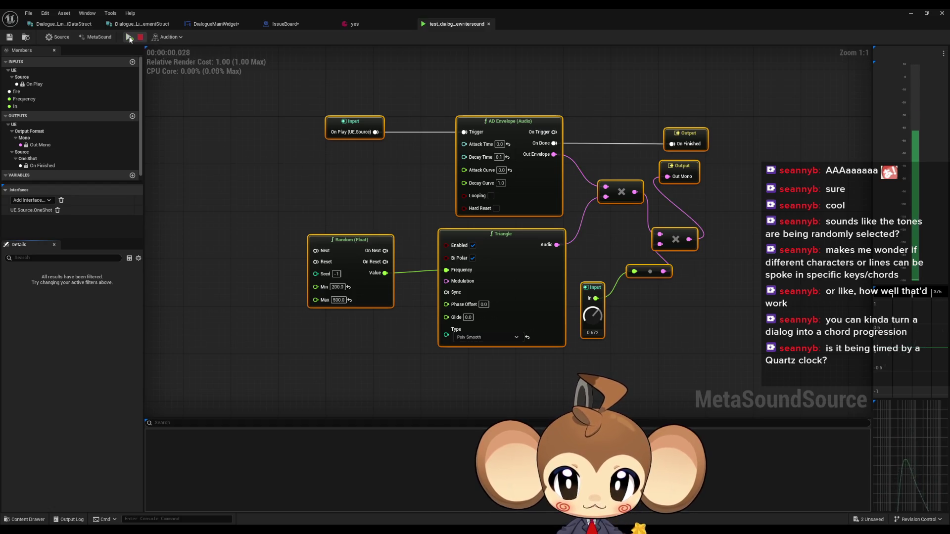
{"action": "left_click", "coordinate": [130, 38]}
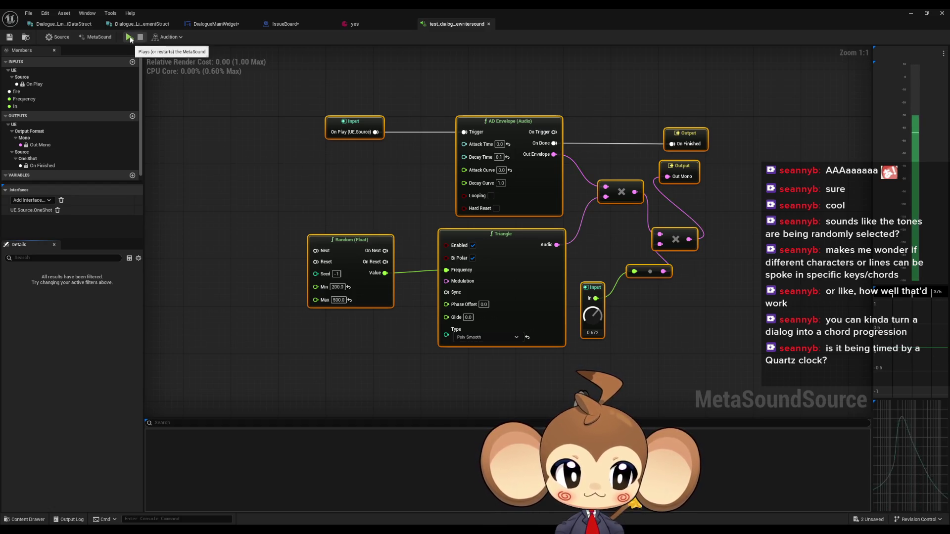
{"action": "left_click", "coordinate": [129, 38]}
{"action": "left_click", "coordinate": [129, 37]}
{"action": "left_click", "coordinate": [129, 38]}
{"action": "left_click", "coordinate": [131, 38]}
{"action": "left_click", "coordinate": [130, 38]}
{"action": "left_click", "coordinate": [130, 38]}
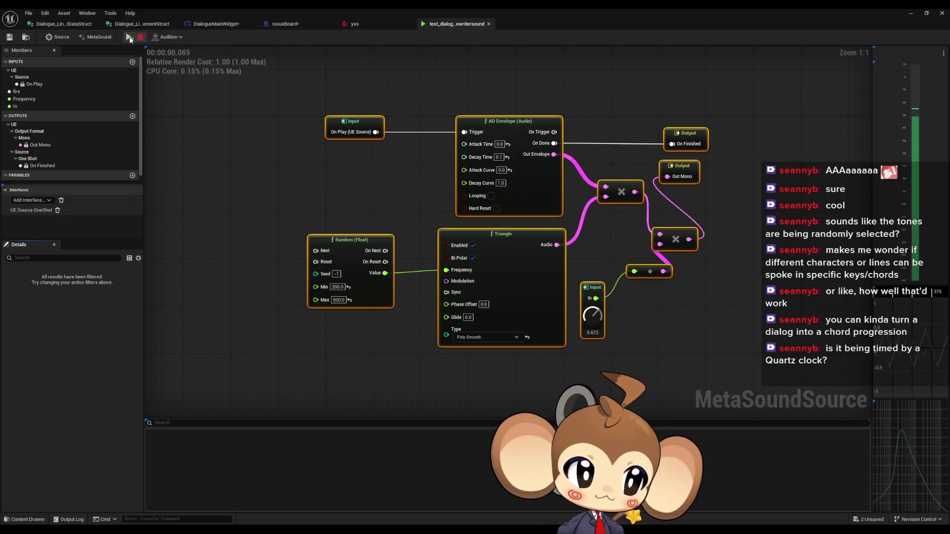
{"action": "left_click", "coordinate": [129, 38]}
{"action": "left_click", "coordinate": [130, 38]}
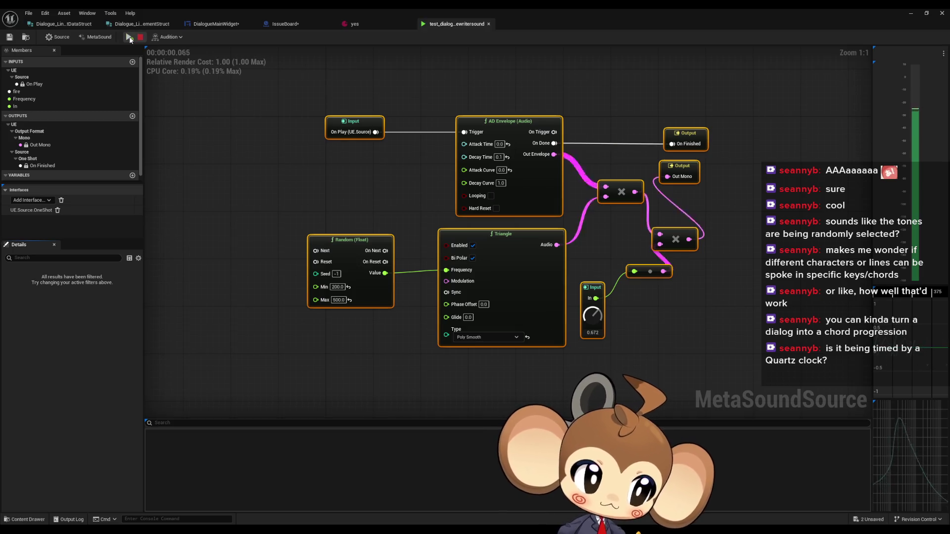
{"action": "left_click", "coordinate": [129, 38]}
{"action": "left_click", "coordinate": [130, 38]}
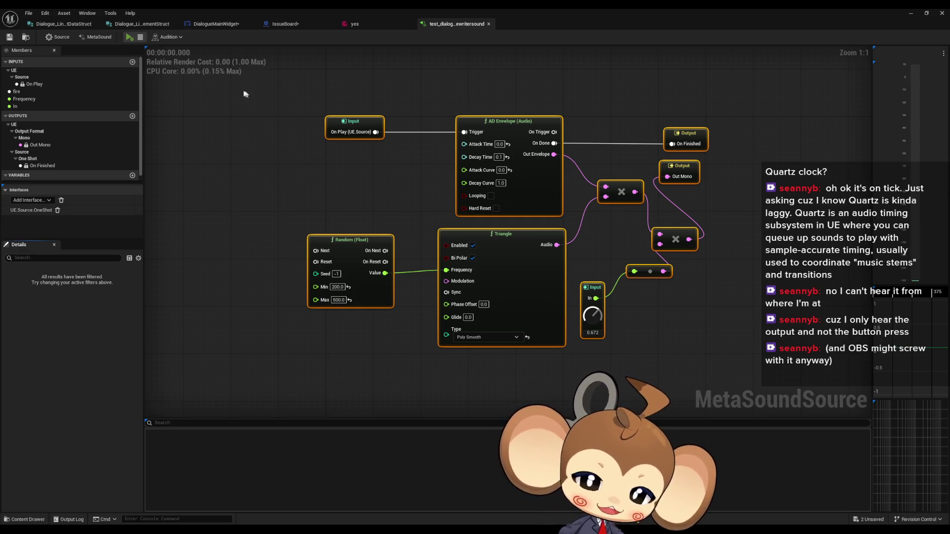
Stop the MetaSound preview, deselect the nodes, and switch to the 'yes' dialogue data asset.
{"action": "left_click", "coordinate": [142, 39]}
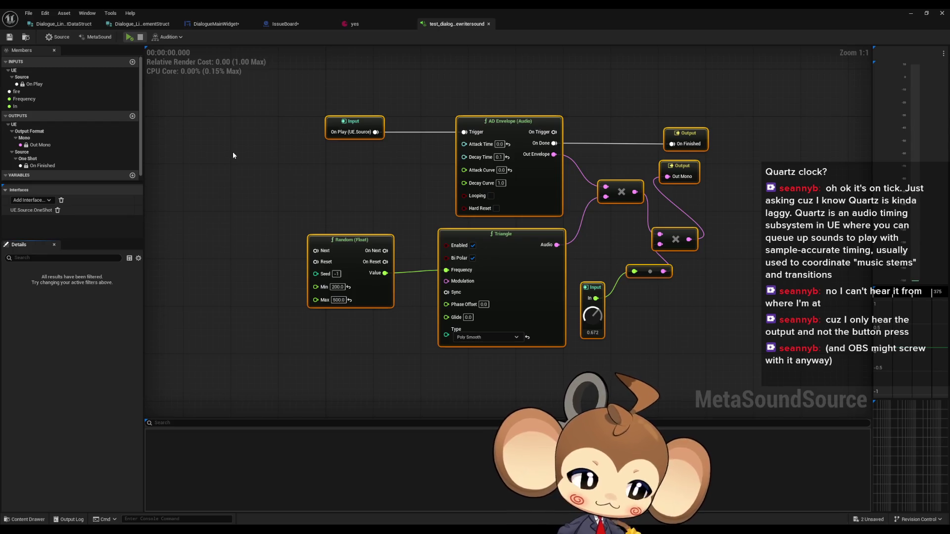
{"action": "left_click", "coordinate": [293, 152]}
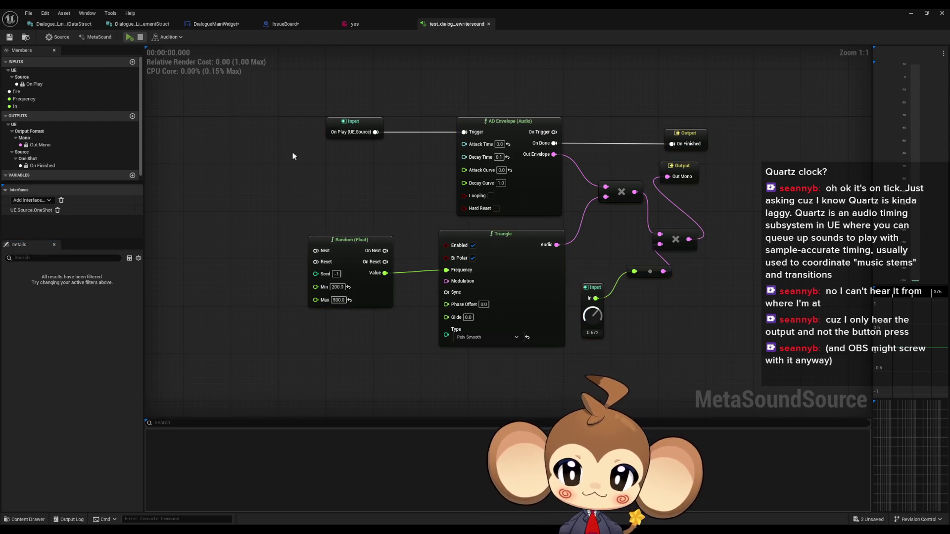
{"action": "left_click", "coordinate": [372, 25]}
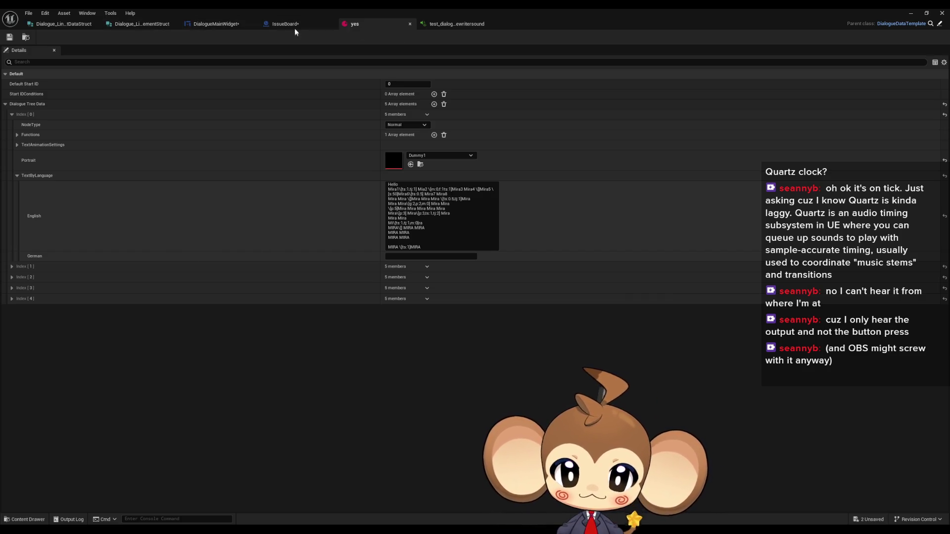
Switch to the DialogueMainWidget designer tab.
{"action": "left_click", "coordinate": [220, 26]}
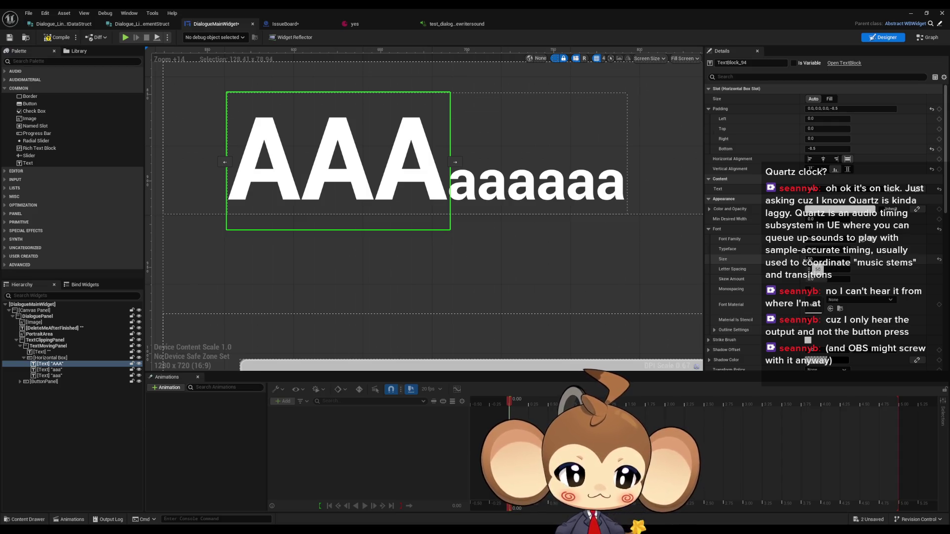
{"action": "left_click", "coordinate": [471, 187]}
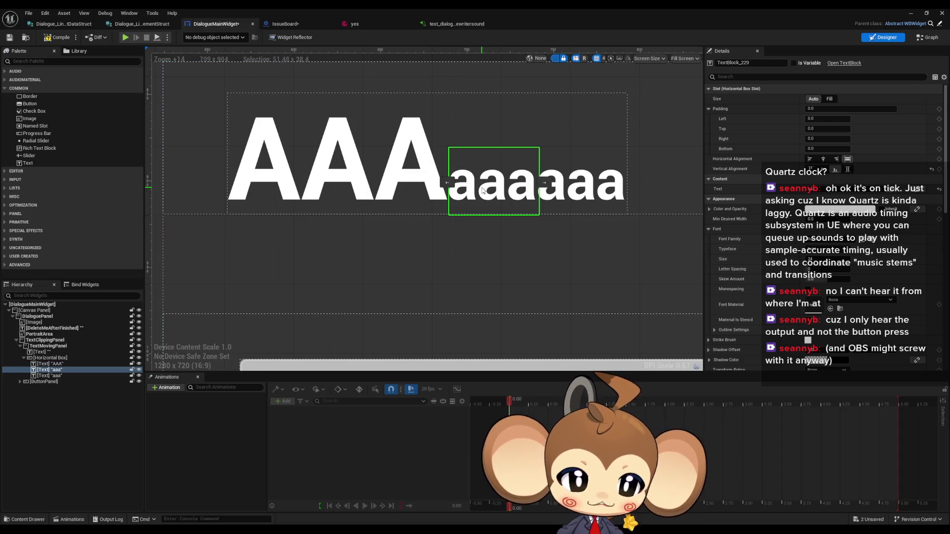
{"action": "left_click", "coordinate": [341, 176]}
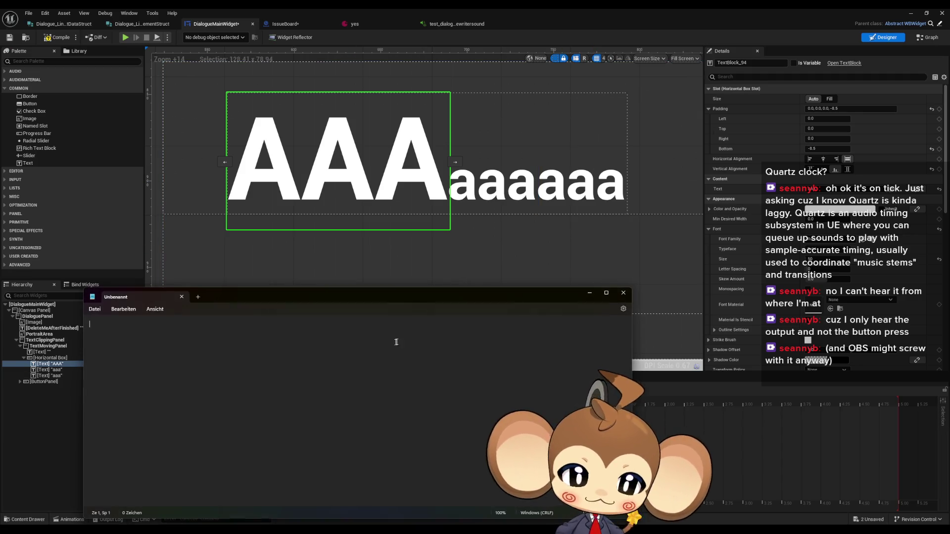
Write '36 -8.5' and '18 -4.25' on two lines in Notepad.
{"action": "type", "text": "36   -8.5"}
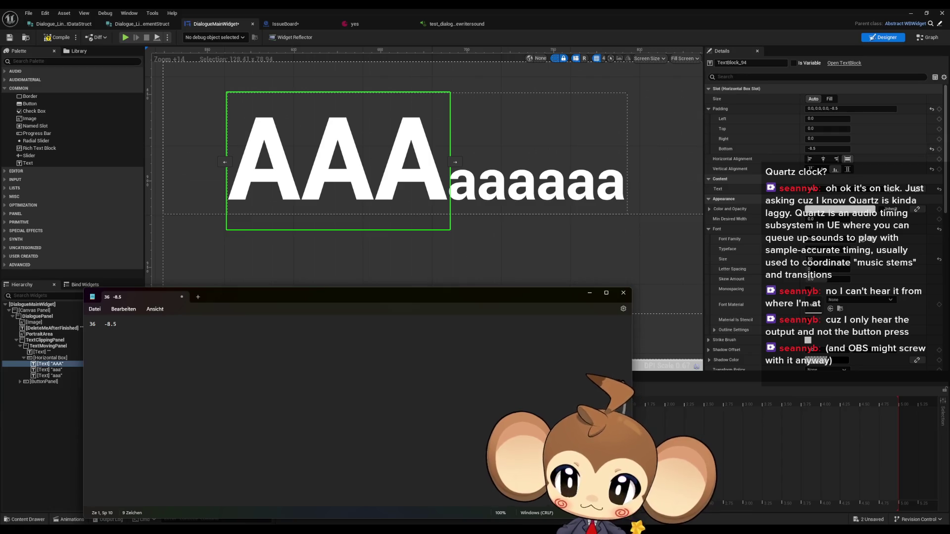
{"action": "key", "text": "Return"}
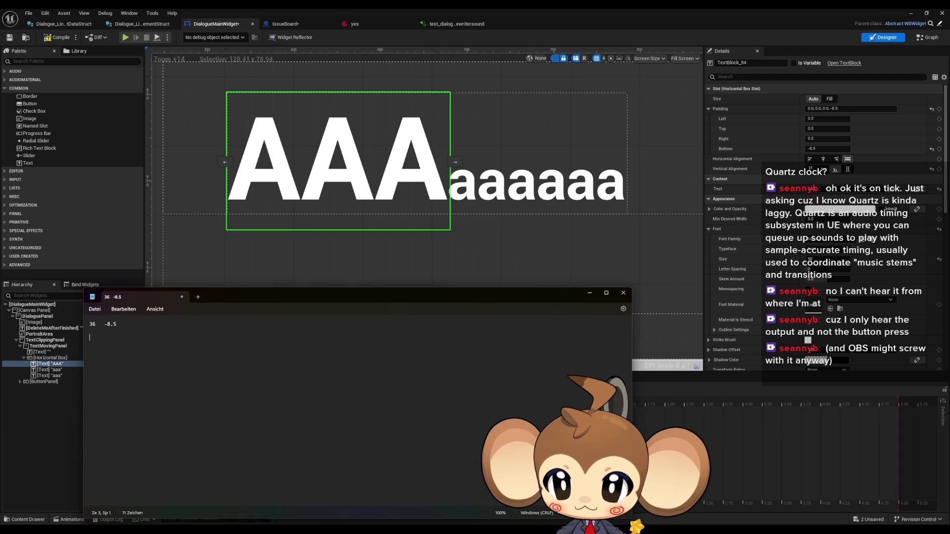
{"action": "type", "text": "18   -4"}
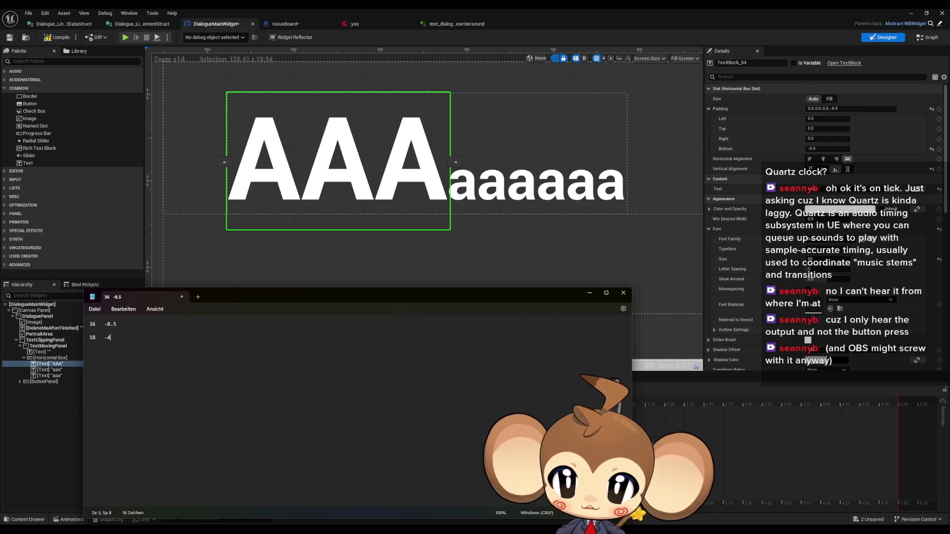
{"action": "type", "text": "25"}
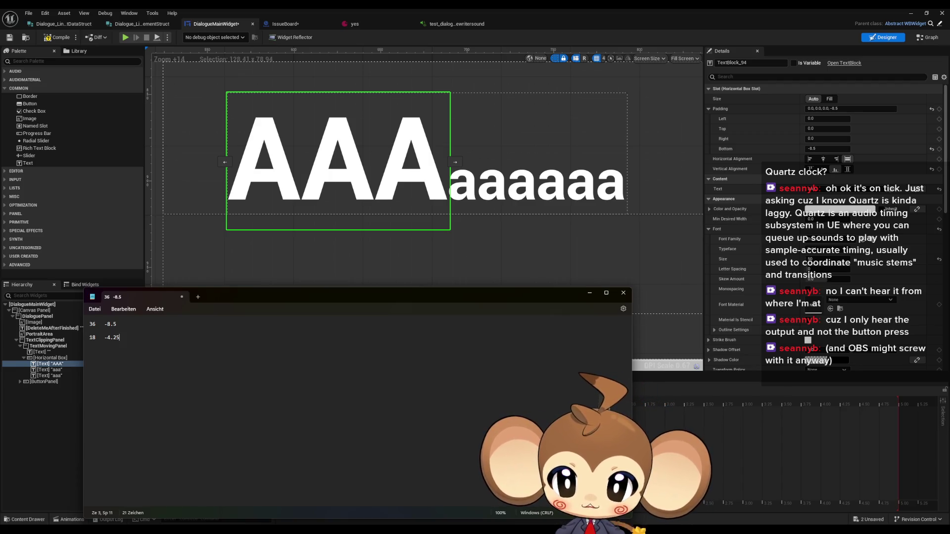
{"action": "left_click", "coordinate": [475, 188]}
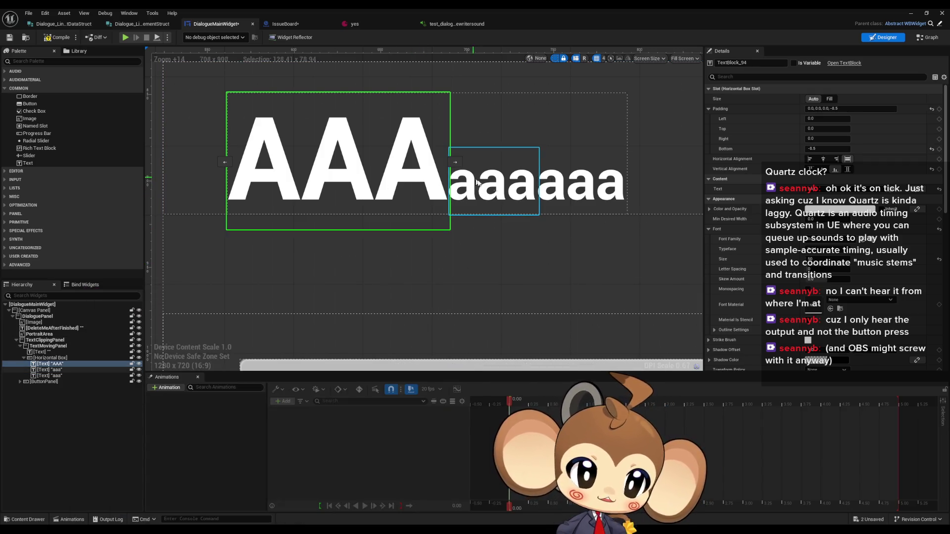
Select the large AAA text block and reduce its font size.
{"action": "left_click", "coordinate": [483, 189]}
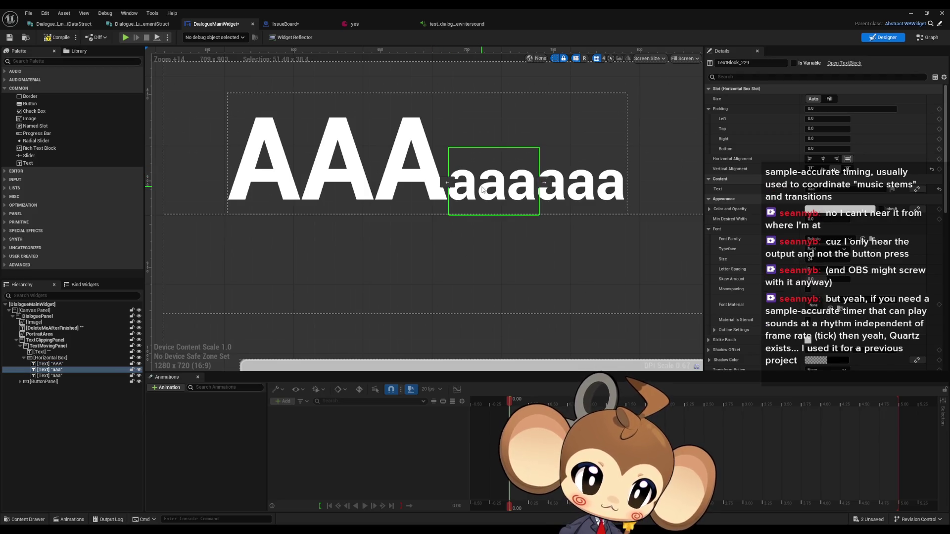
{"action": "left_click", "coordinate": [371, 161]}
{"action": "left_click", "coordinate": [835, 256]}
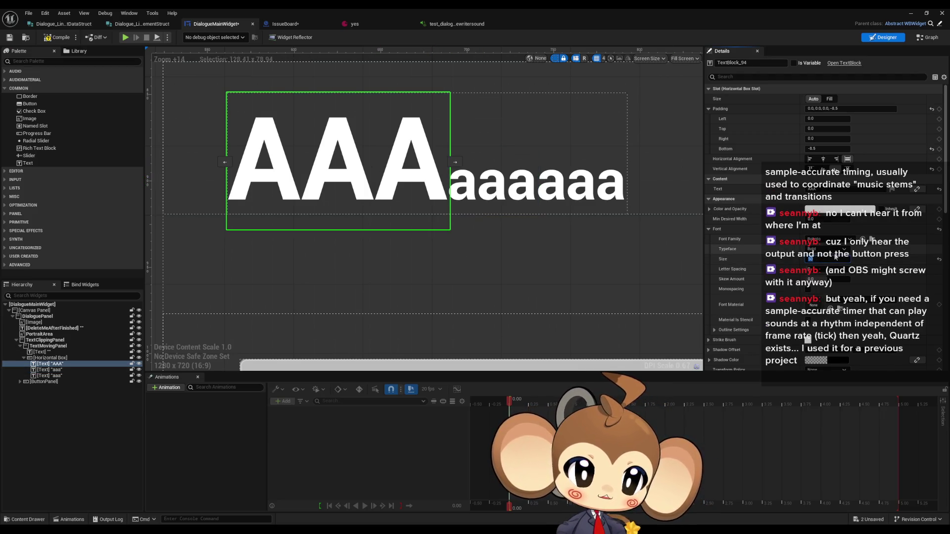
{"action": "type", "text": "24+18"}
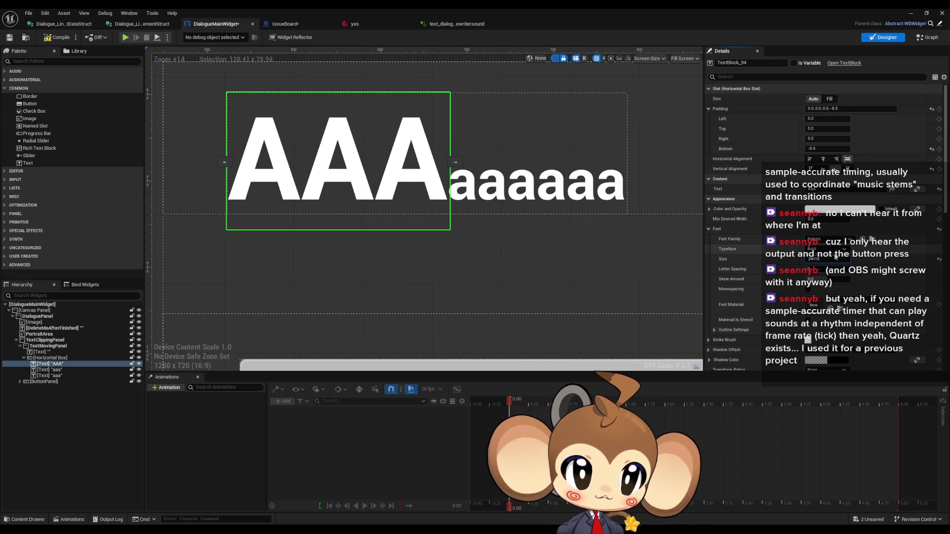
{"action": "key", "text": "Return"}
Halve the AAA text's bottom padding from -8.5 to -4.25 by appending '/2'.
{"action": "left_click", "coordinate": [815, 150]}
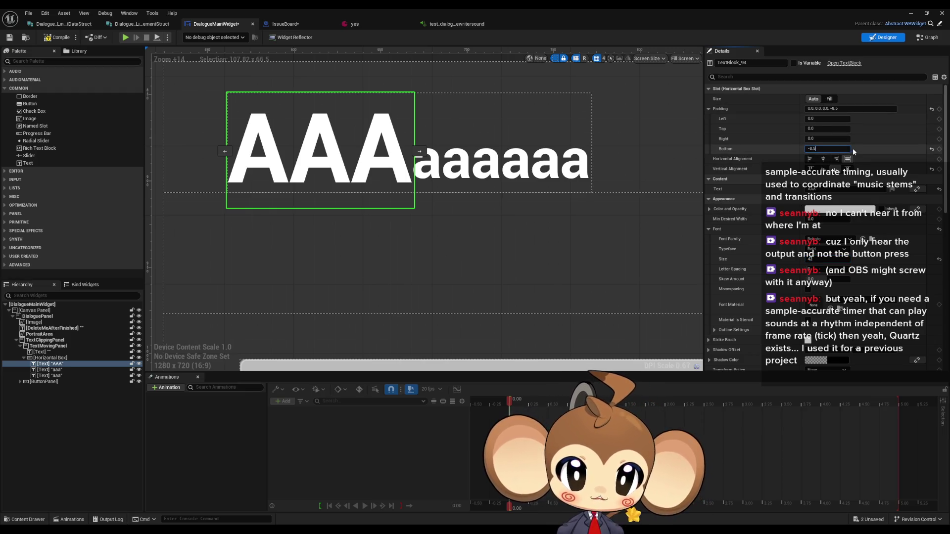
{"action": "type", "text": "/2"}
{"action": "key", "text": "Return"}
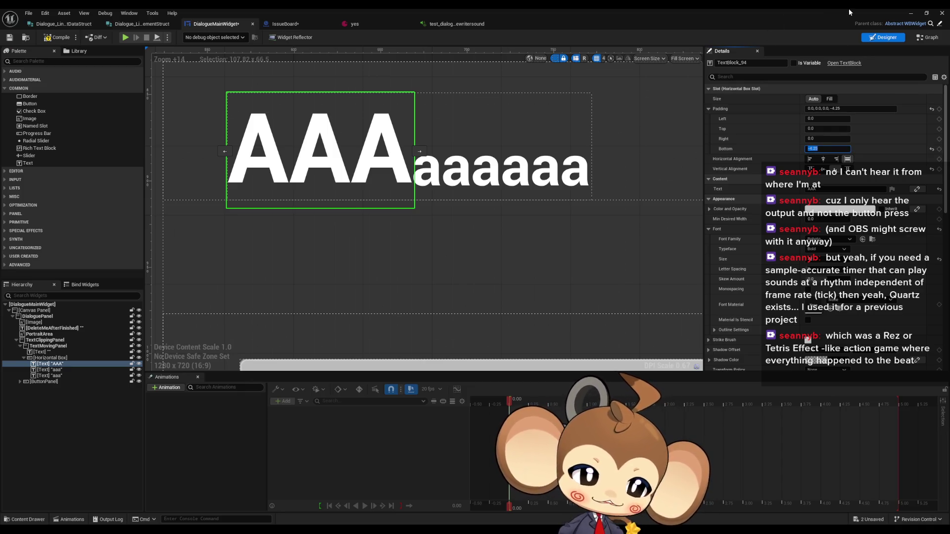
{"action": "left_click", "coordinate": [773, 124]}
Add a Get Quartz Subsystem node to the graph and place it above the existing nodes.
{"action": "left_click", "coordinate": [926, 37]}
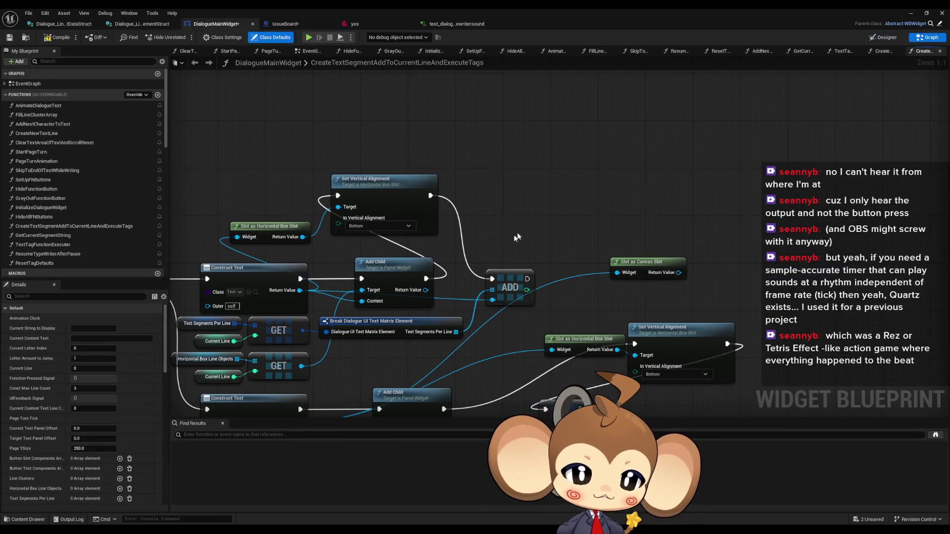
{"action": "right_click", "coordinate": [575, 135]}
{"action": "type", "text": "quar"}
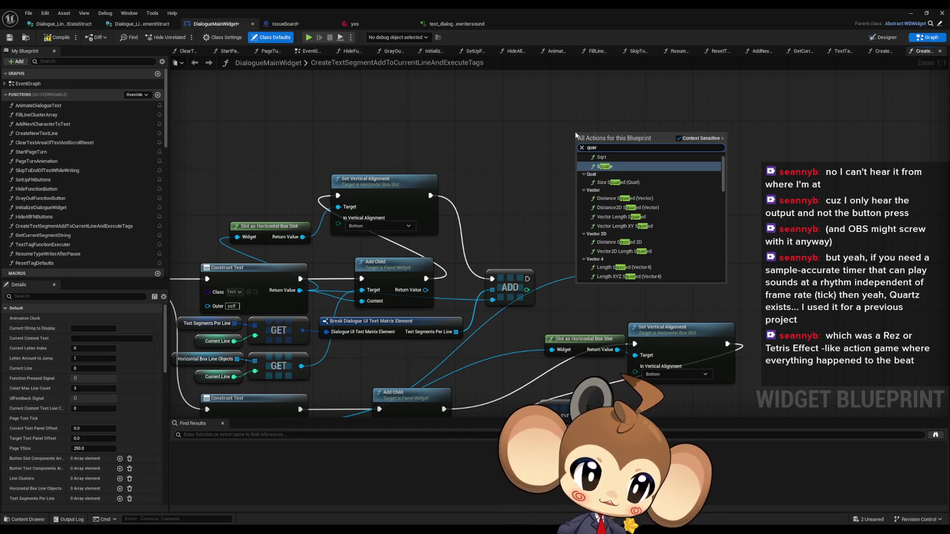
{"action": "type", "text": "tz"}
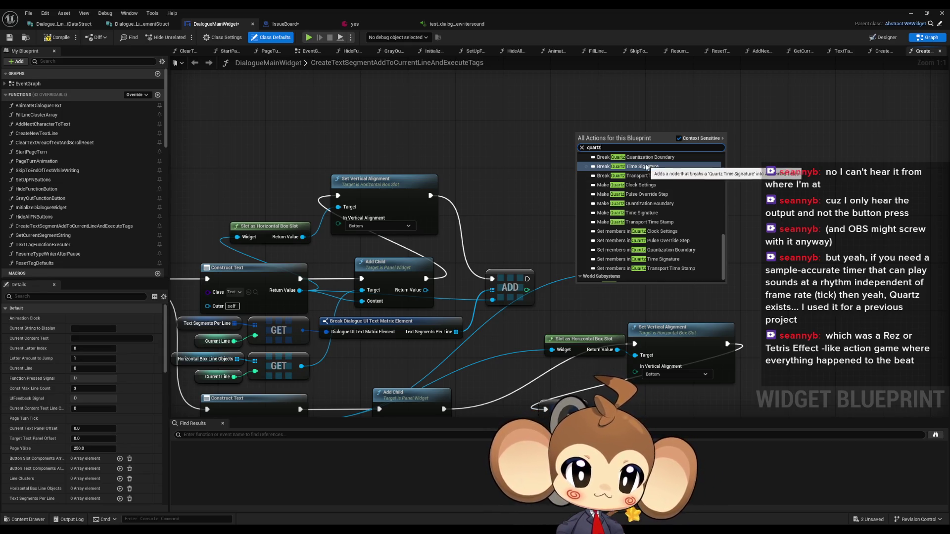
{"action": "scroll", "coordinate": [677, 213], "scroll_direction": "up", "scroll_amount": 1}
{"action": "scroll", "coordinate": [677, 209], "scroll_direction": "up", "scroll_amount": 5}
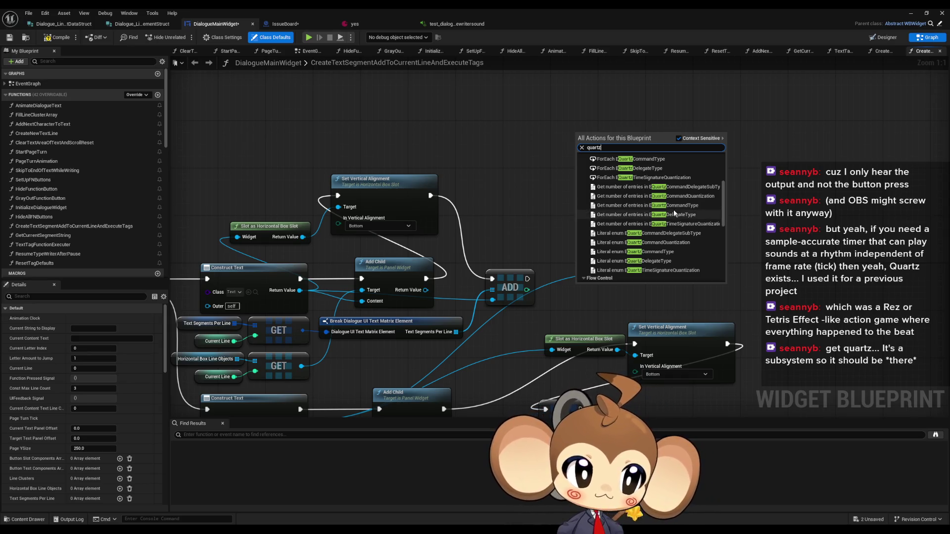
{"action": "scroll", "coordinate": [673, 210], "scroll_direction": "up", "scroll_amount": 4}
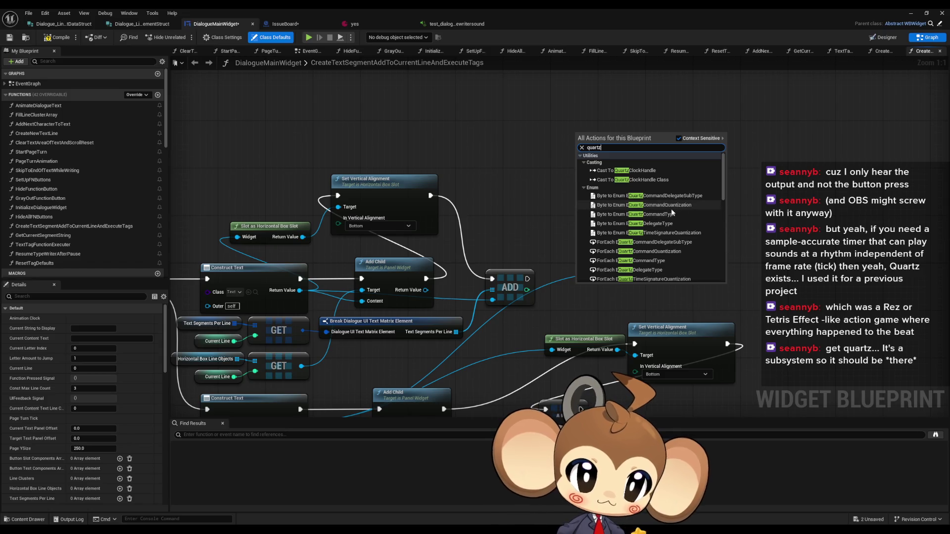
{"action": "scroll", "coordinate": [671, 212], "scroll_direction": "down", "scroll_amount": 4}
{"action": "scroll", "coordinate": [672, 212], "scroll_direction": "down", "scroll_amount": 5}
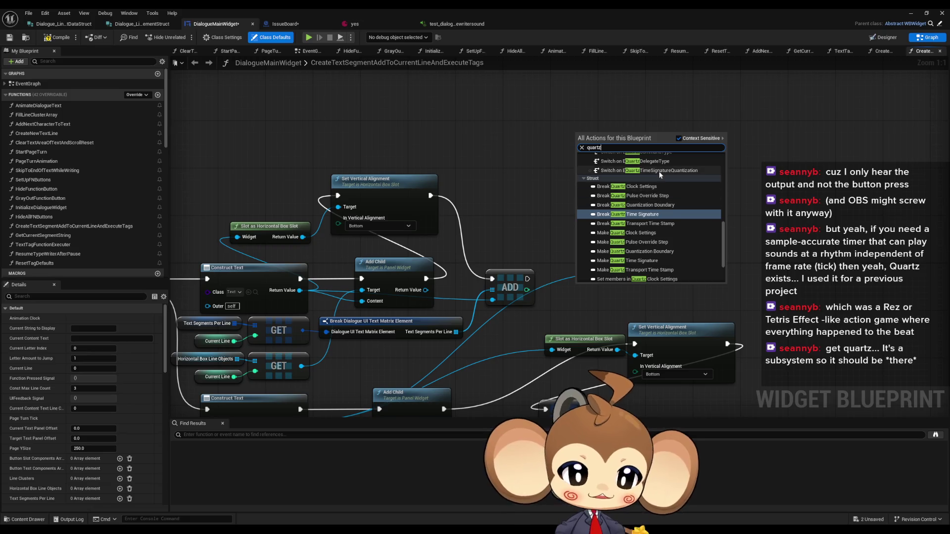
{"action": "scroll", "coordinate": [658, 174], "scroll_direction": "down", "scroll_amount": 2}
{"action": "scroll", "coordinate": [663, 191], "scroll_direction": "down", "scroll_amount": 3}
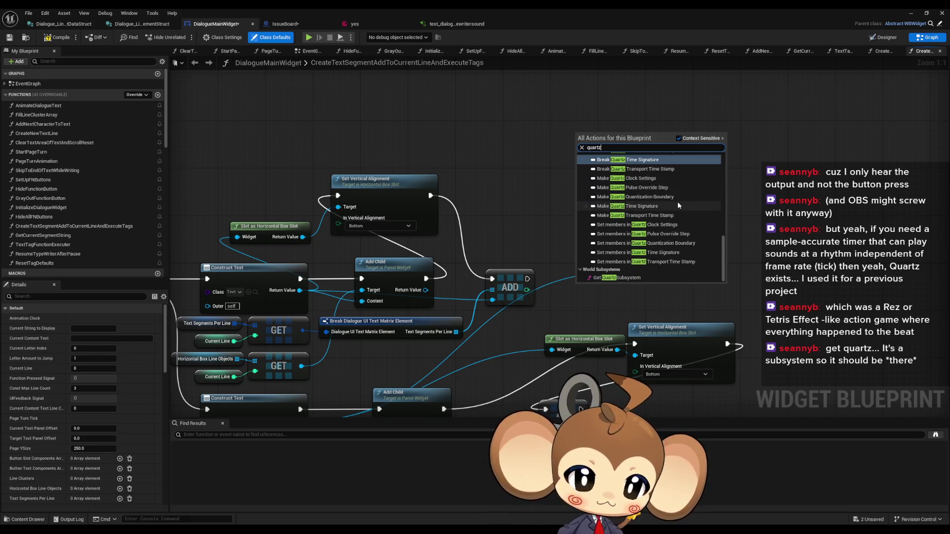
{"action": "left_click", "coordinate": [618, 277]}
{"action": "mouse_move", "coordinate": [598, 135]}
{"action": "left_mouse_down"}
{"action": "mouse_move", "coordinate": [527, 133]}
{"action": "mouse_move", "coordinate": [472, 161]}
{"action": "left_mouse_up"}
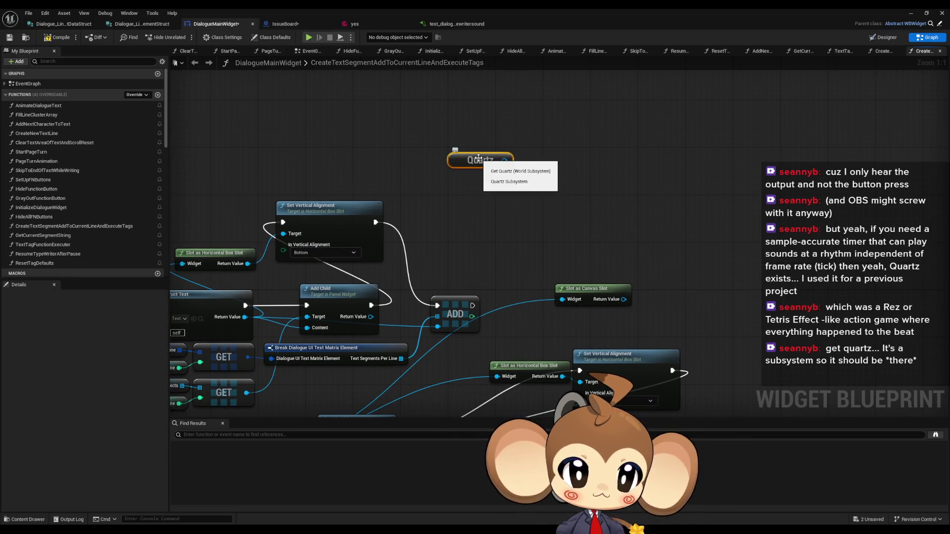
Browse the Quartz subsystem's actions, searching 'play soun', then close the list without adding anything.
{"action": "mouse_move", "coordinate": [505, 160]}
{"action": "left_mouse_down"}
{"action": "mouse_move", "coordinate": [562, 173]}
{"action": "mouse_move", "coordinate": [554, 194]}
{"action": "left_mouse_up"}
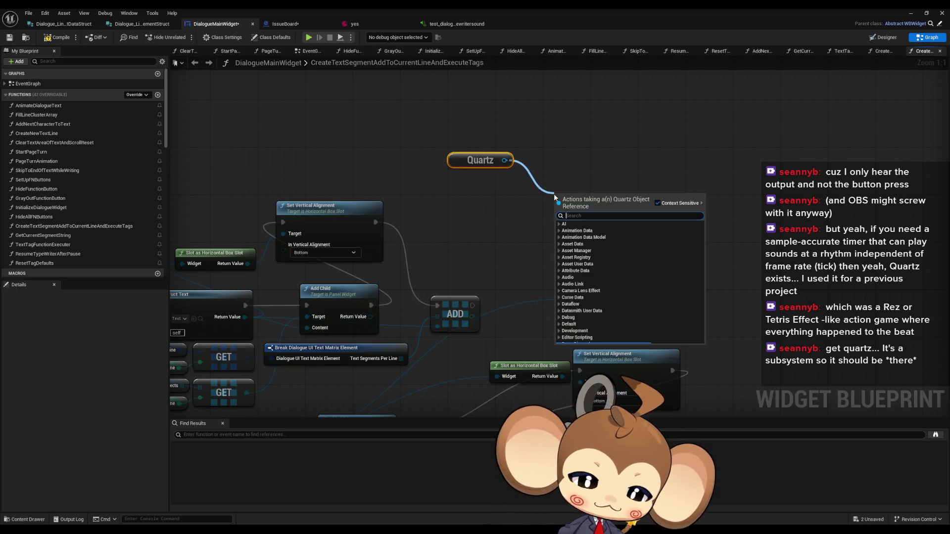
{"action": "type", "text": "play soun"}
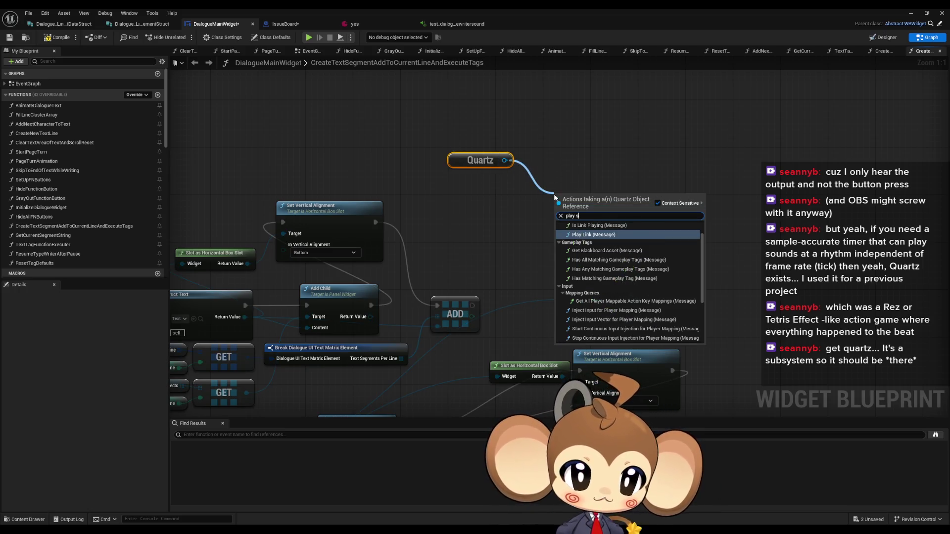
{"action": "key", "text": "BackSpace"}
{"action": "key", "text": "BackSpace"}
{"action": "key", "text": "BackSpace"}
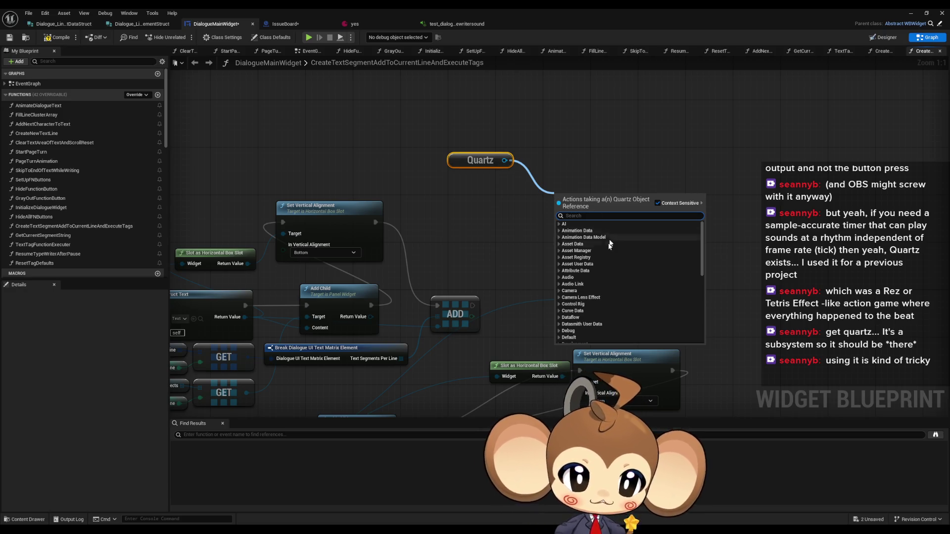
{"action": "scroll", "coordinate": [617, 288], "scroll_direction": "down", "scroll_amount": 3}
{"action": "scroll", "coordinate": [616, 270], "scroll_direction": "down", "scroll_amount": 10}
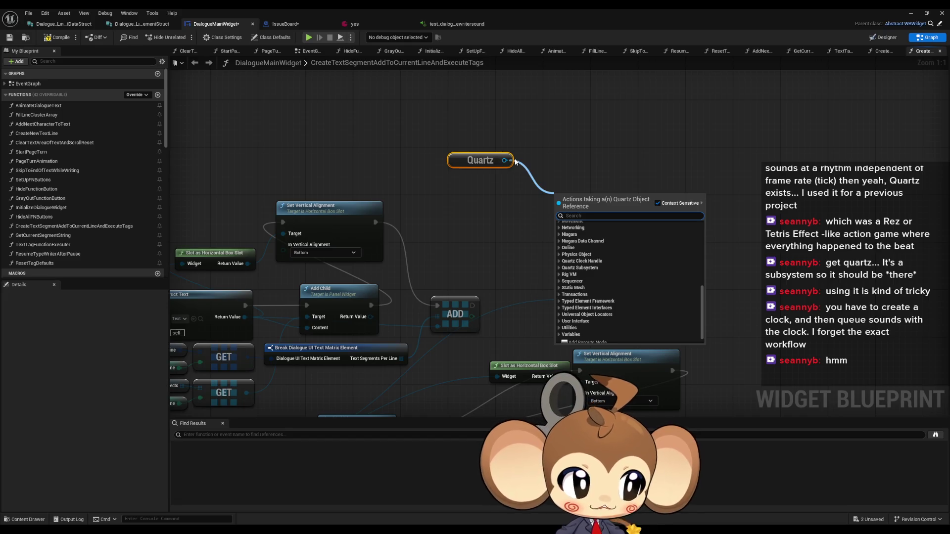
{"action": "left_click", "coordinate": [481, 211]}
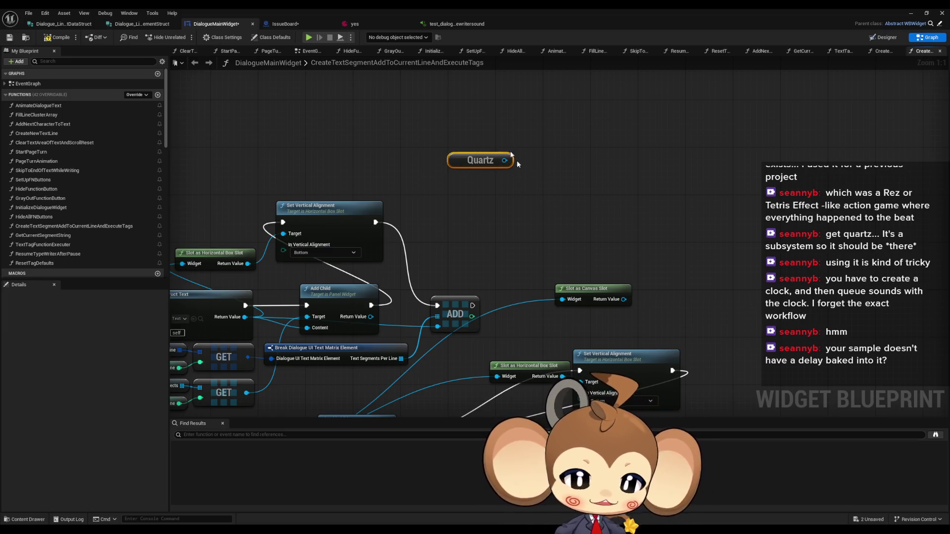
{"action": "left_click", "coordinate": [450, 24]}
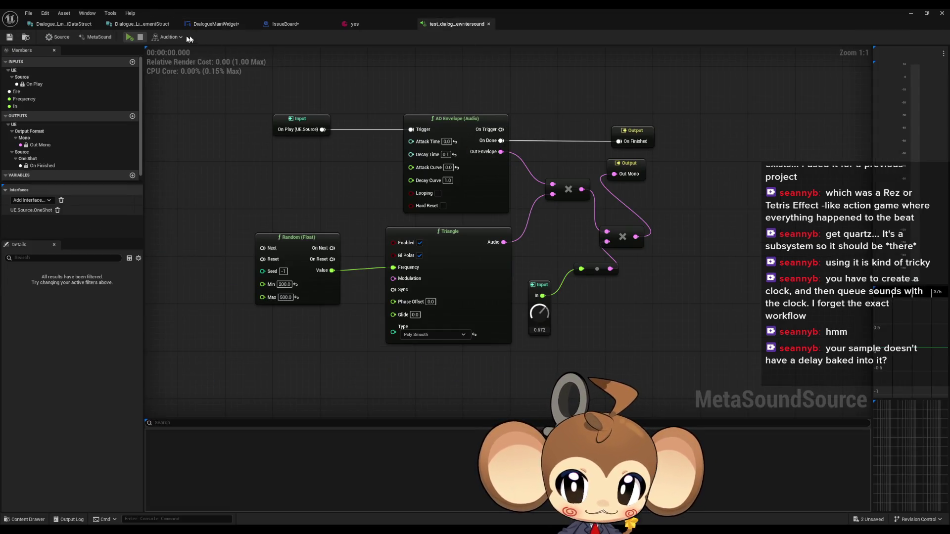
Audition the test_dialog MetaSound blip six times, then minimize its editor.
{"action": "left_click", "coordinate": [131, 39]}
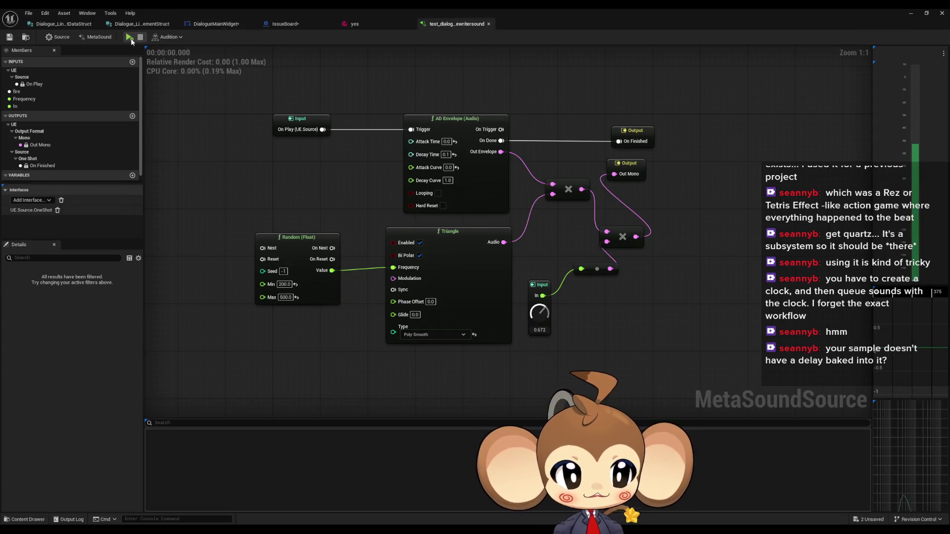
{"action": "left_click", "coordinate": [131, 41]}
{"action": "left_click", "coordinate": [131, 41]}
{"action": "left_click", "coordinate": [131, 41]}
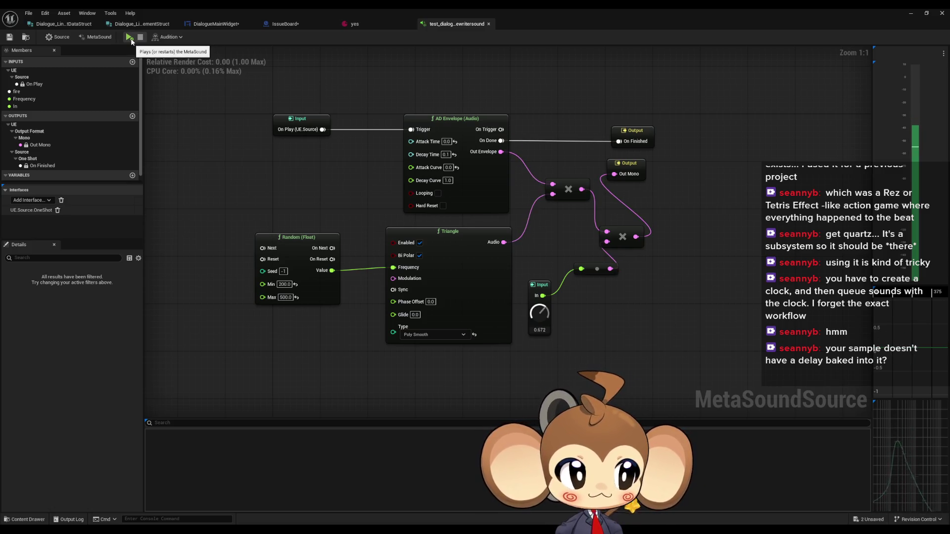
{"action": "left_click", "coordinate": [131, 41]}
{"action": "left_click", "coordinate": [132, 41]}
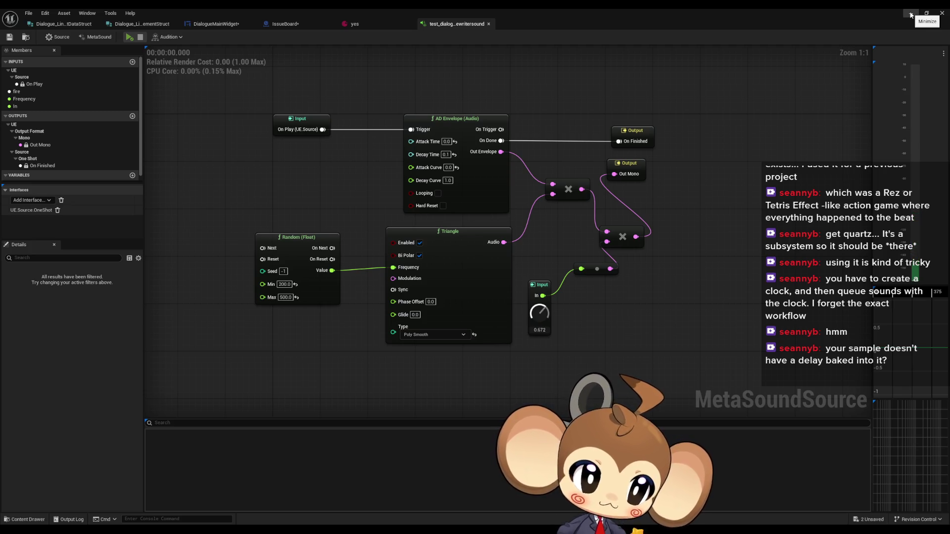
{"action": "left_click", "coordinate": [911, 15]}
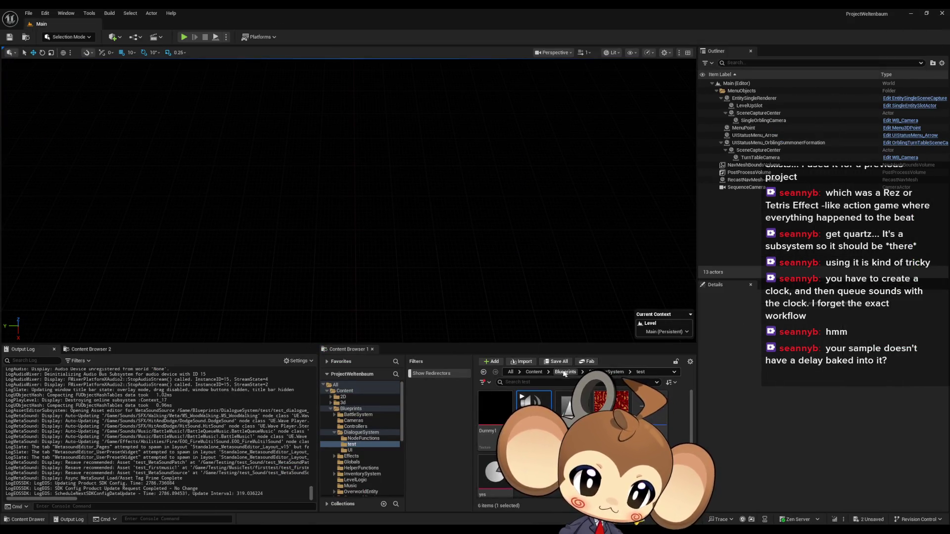
Browse Content > Sounds > SFX > Walking and open the StepFromGDC2018WoodStep2 sound wave.
{"action": "left_click", "coordinate": [534, 372]}
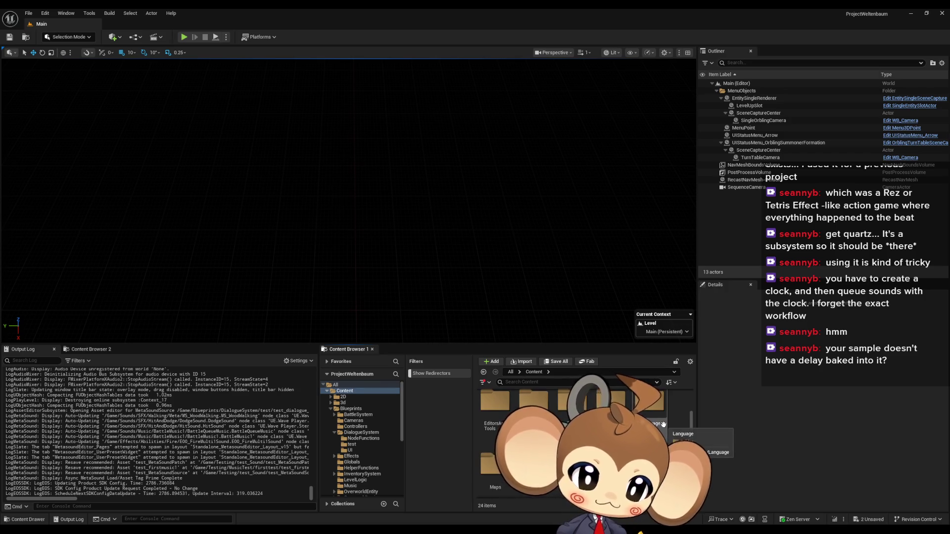
{"action": "scroll", "coordinate": [662, 424], "scroll_direction": "up", "scroll_amount": 2}
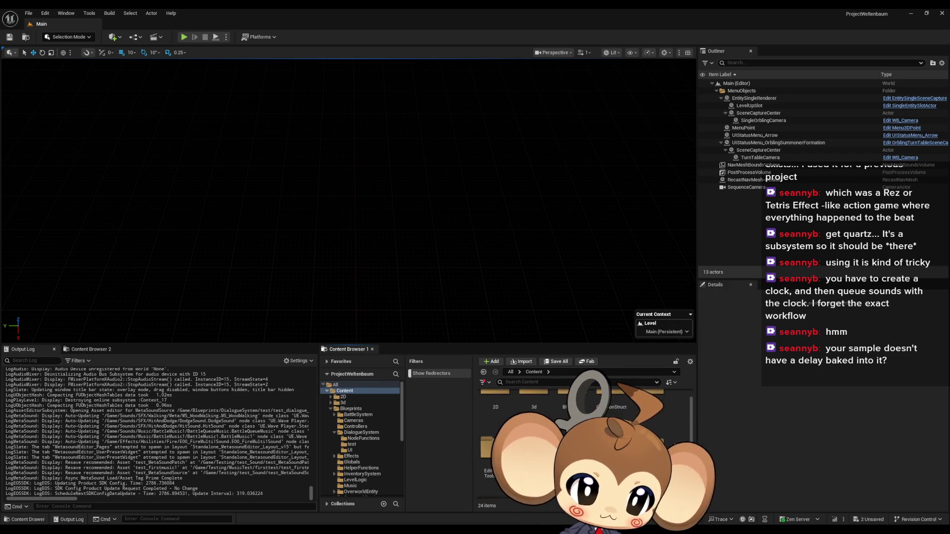
{"action": "scroll", "coordinate": [361, 438], "scroll_direction": "down", "scroll_amount": 5}
{"action": "left_click", "coordinate": [348, 470]}
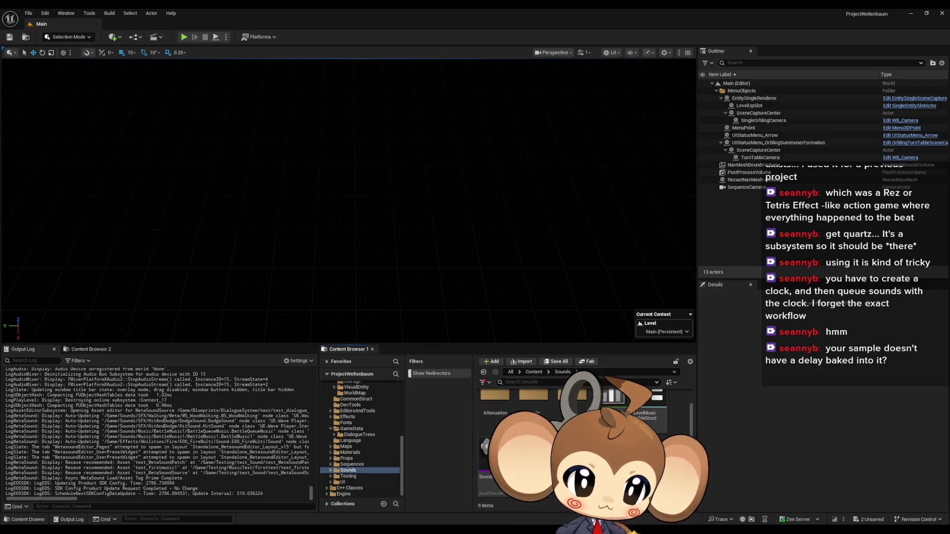
{"action": "scroll", "coordinate": [544, 420], "scroll_direction": "up", "scroll_amount": 1}
{"action": "left_click", "coordinate": [494, 410]}
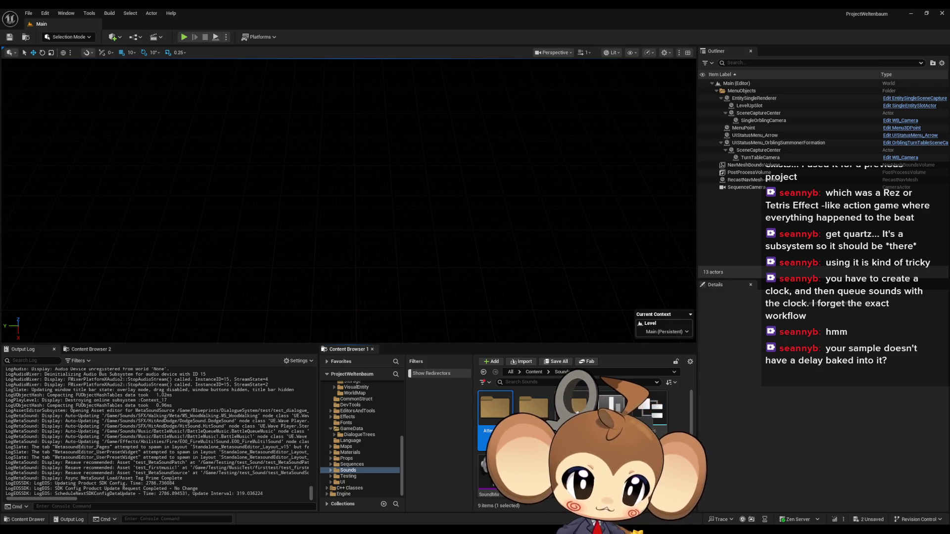
{"action": "double_click", "coordinate": [577, 412]}
{"action": "double_click", "coordinate": [534, 409]}
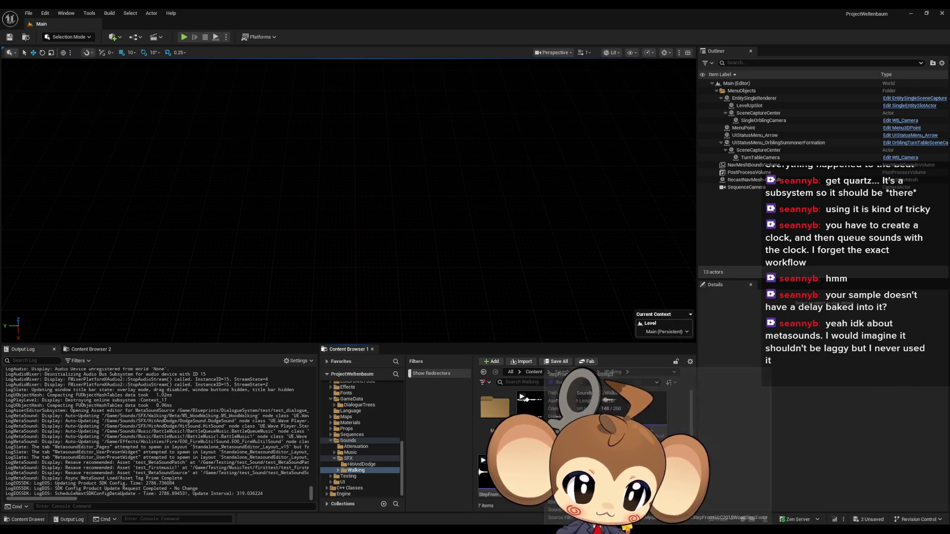
{"action": "double_click", "coordinate": [517, 470]}
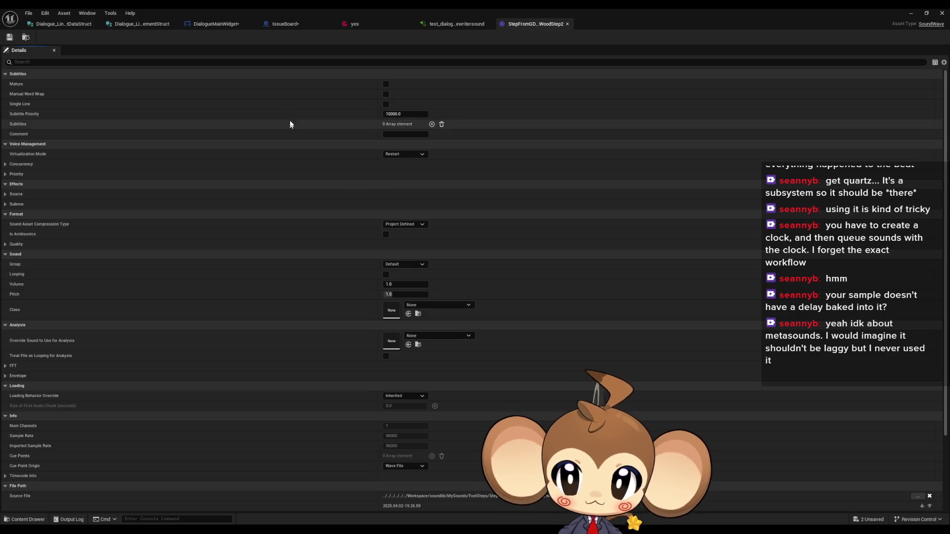
Close the StepFromGDC2018WoodStep2 footstep sound wave editor tab.
{"action": "left_click", "coordinate": [568, 24]}
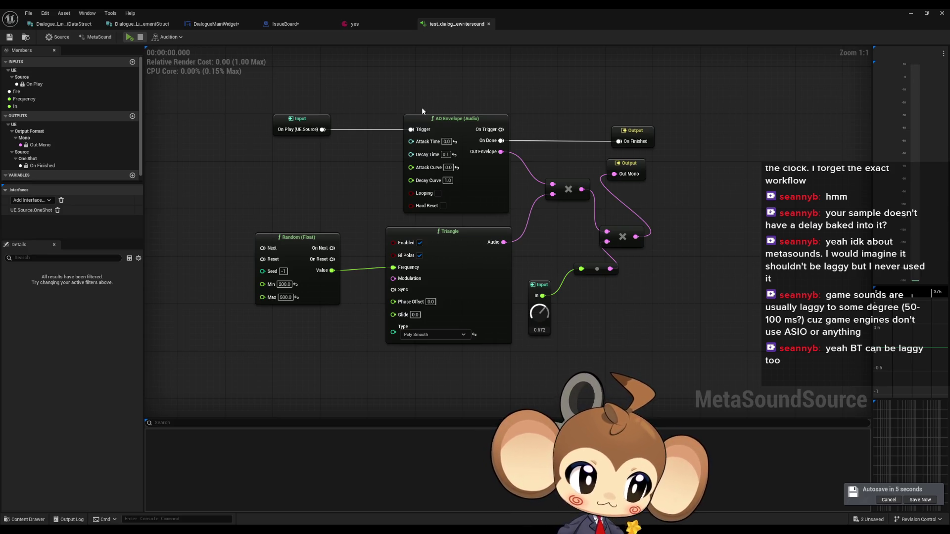
Pan the MetaSound graph and browse the yes data asset and IssueBoard tabs.
{"action": "left_click_drag", "start_coordinate": [494, 105], "coordinate": [475, 125]}
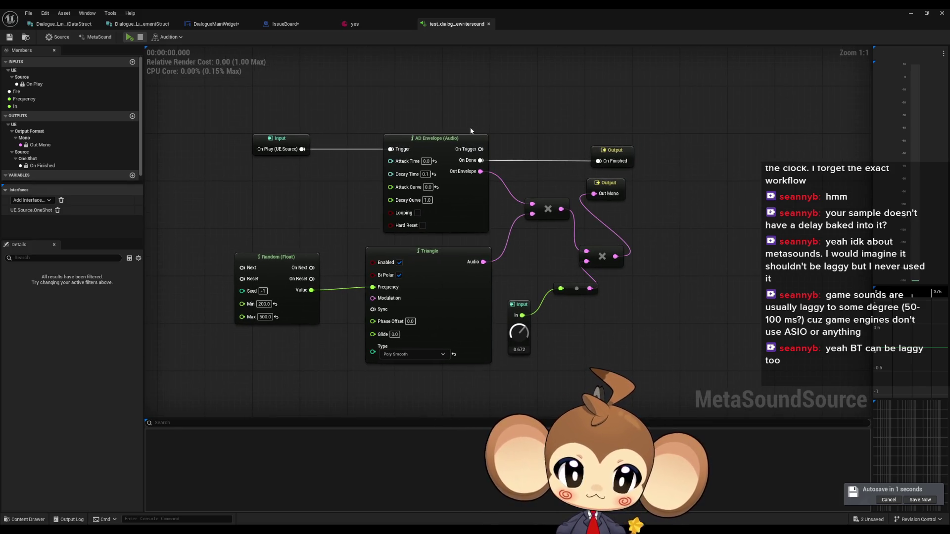
{"action": "left_click_drag", "start_coordinate": [483, 124], "coordinate": [509, 151]}
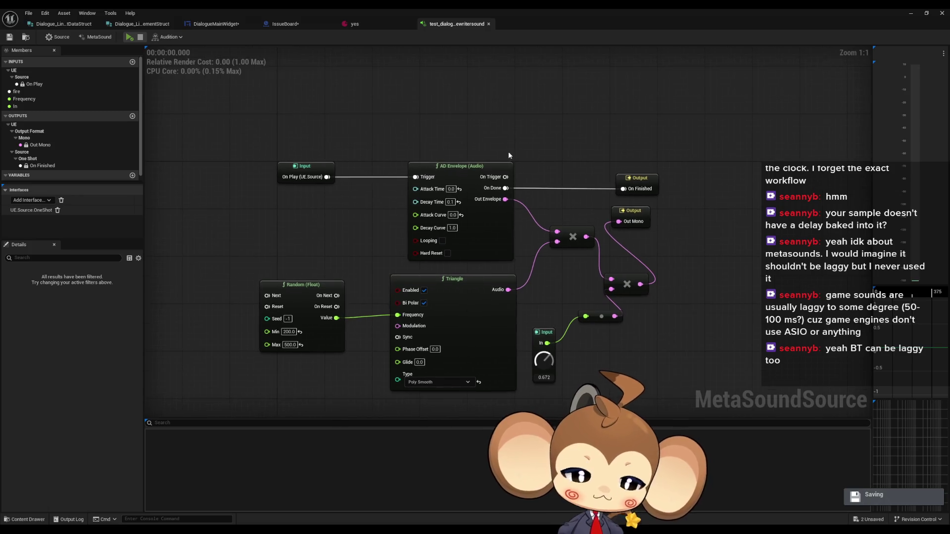
{"action": "left_click", "coordinate": [368, 23]}
{"action": "left_click", "coordinate": [305, 25]}
{"action": "scroll", "coordinate": [528, 231], "scroll_direction": "down", "scroll_amount": 6}
{"action": "scroll", "coordinate": [460, 245], "scroll_direction": "up", "scroll_amount": 5}
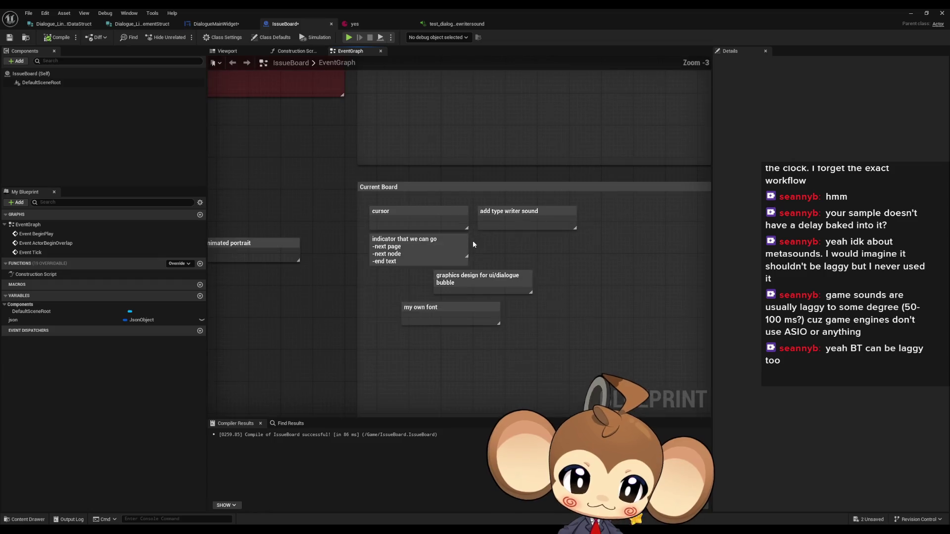
Return to DialogueMainWidget and switch it to the Designer layout view.
{"action": "left_click", "coordinate": [209, 25]}
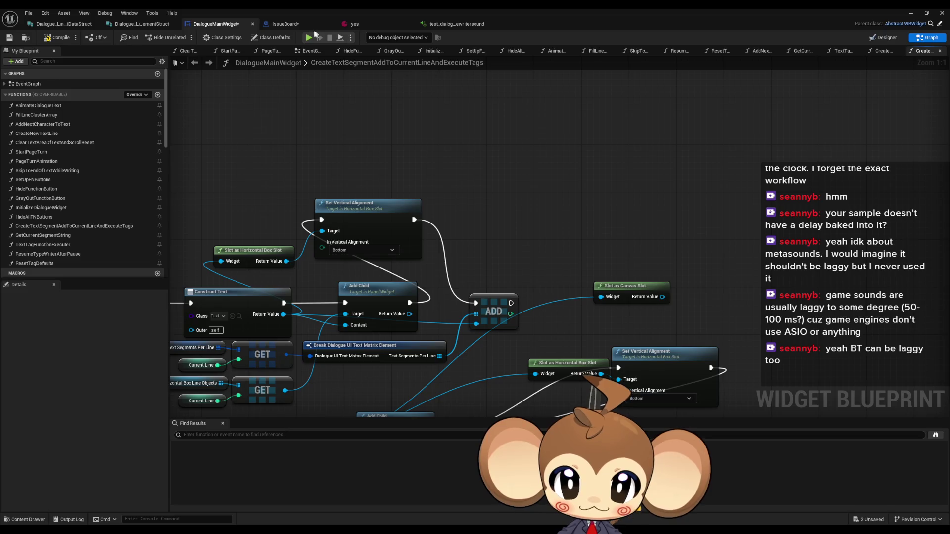
{"action": "left_click", "coordinate": [370, 26]}
{"action": "left_click", "coordinate": [307, 24]}
{"action": "left_click", "coordinate": [217, 24]}
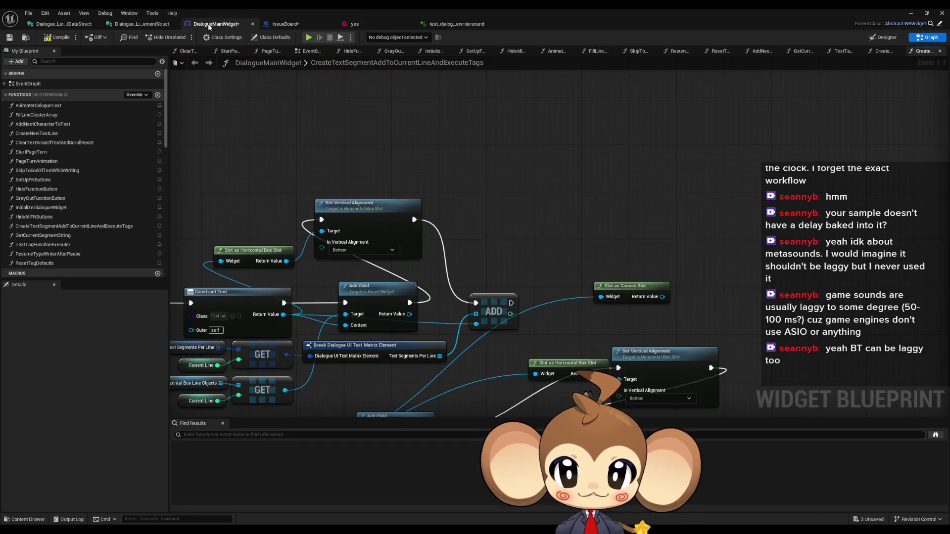
{"action": "left_click", "coordinate": [882, 37]}
{"action": "scroll", "coordinate": [349, 309], "scroll_direction": "up", "scroll_amount": 10}
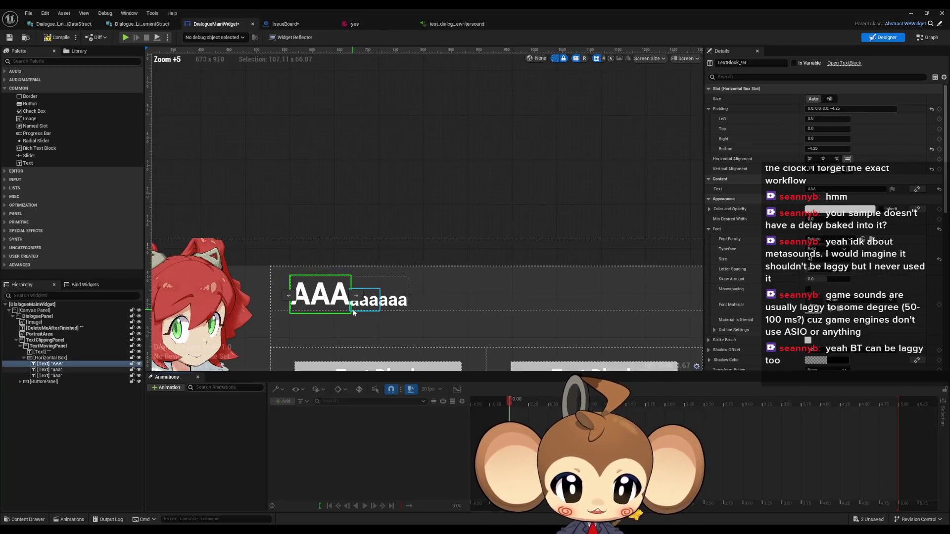
Centre the AAA text in the designer and set its slot bottom padding to 0.
{"action": "left_click_drag", "start_coordinate": [347, 254], "coordinate": [400, 246]}
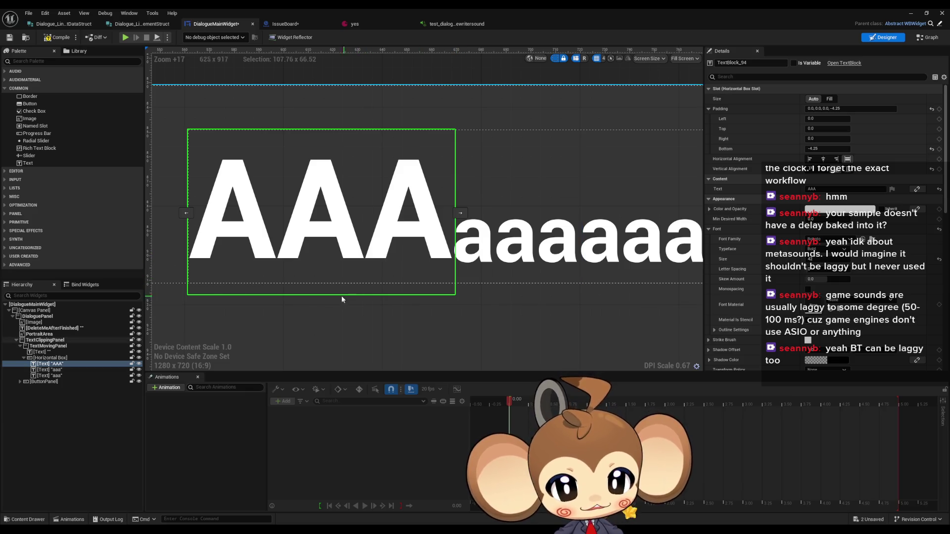
{"action": "left_click", "coordinate": [827, 148]}
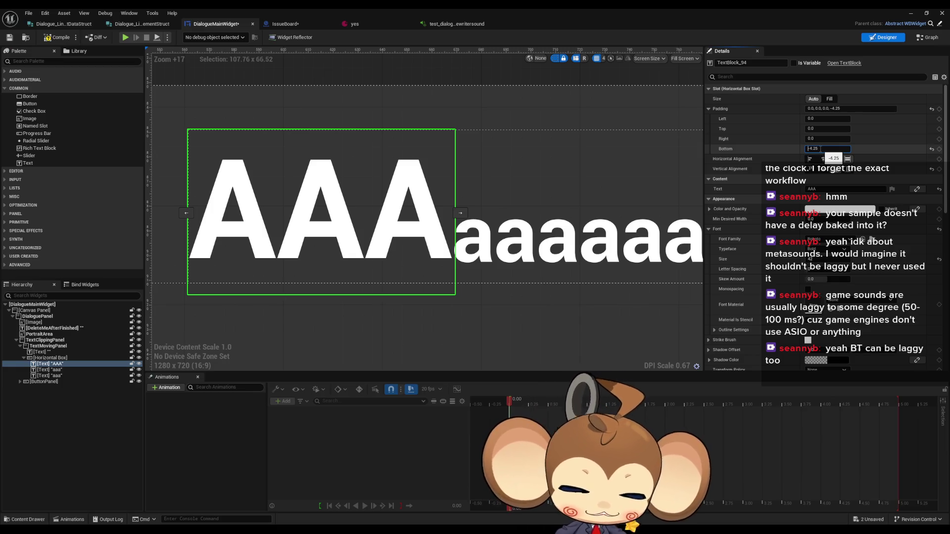
{"action": "key", "text": "ctrl+a"}
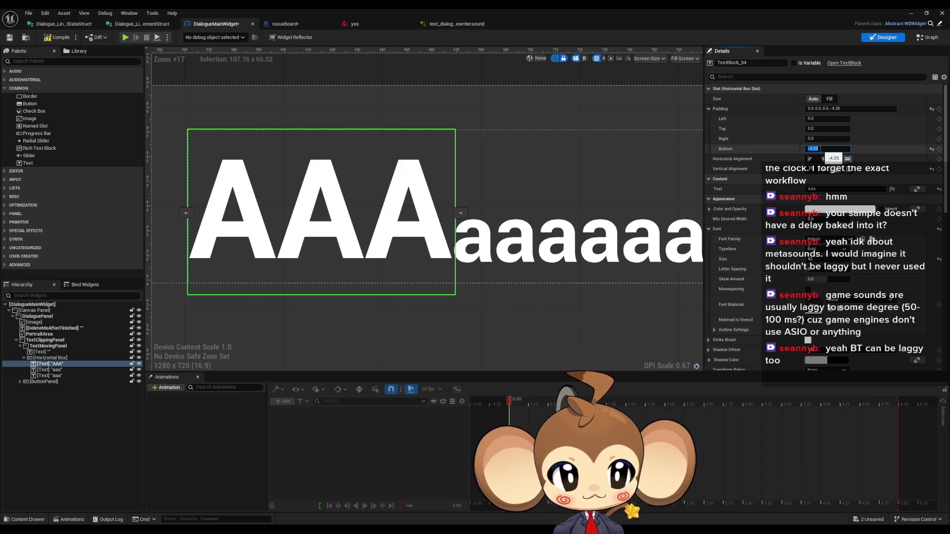
{"action": "type", "text": "0"}
{"action": "key", "text": "Return"}
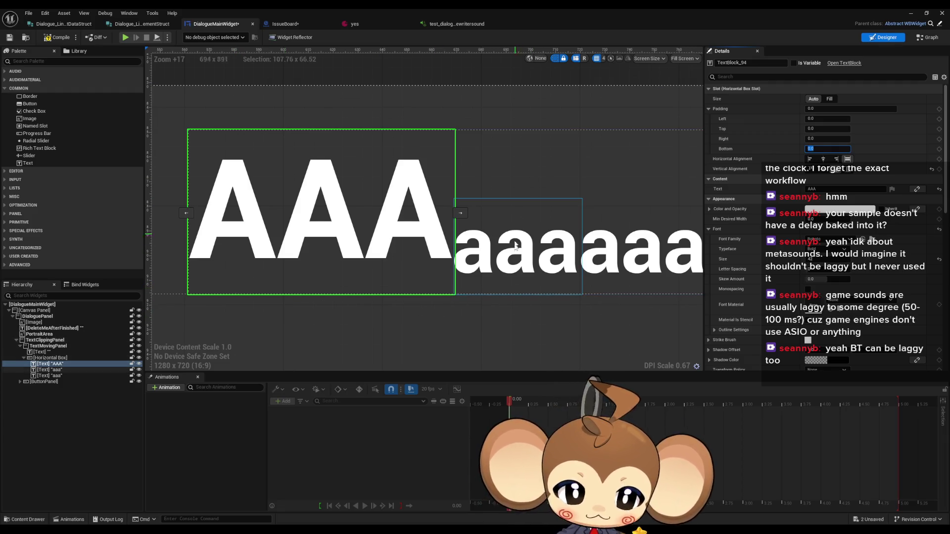
{"action": "scroll", "coordinate": [520, 263], "scroll_direction": "down", "scroll_amount": 4}
{"action": "left_click_drag", "start_coordinate": [486, 264], "coordinate": [434, 254]}
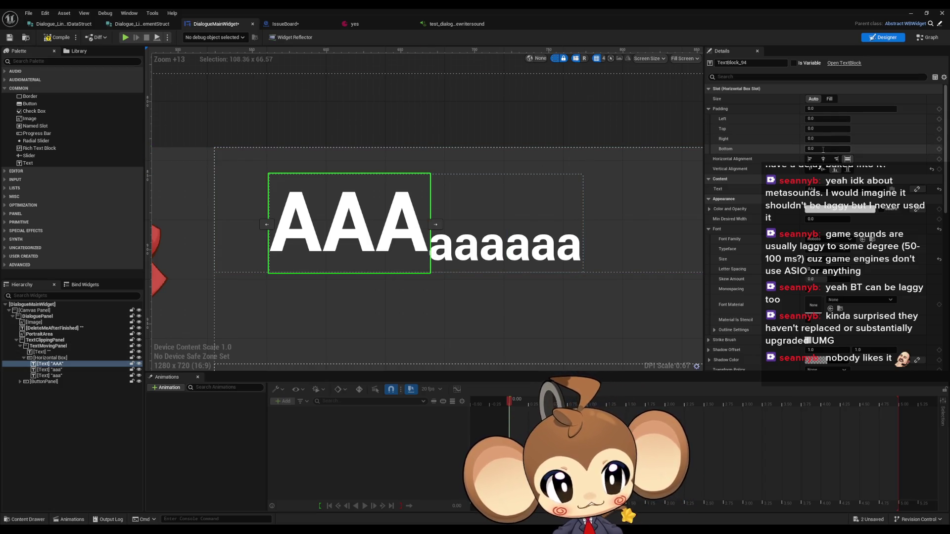
Set the AAA text's slot bottom padding to -8.5.
{"action": "left_click", "coordinate": [830, 149]}
{"action": "type", "text": "-8.5"}
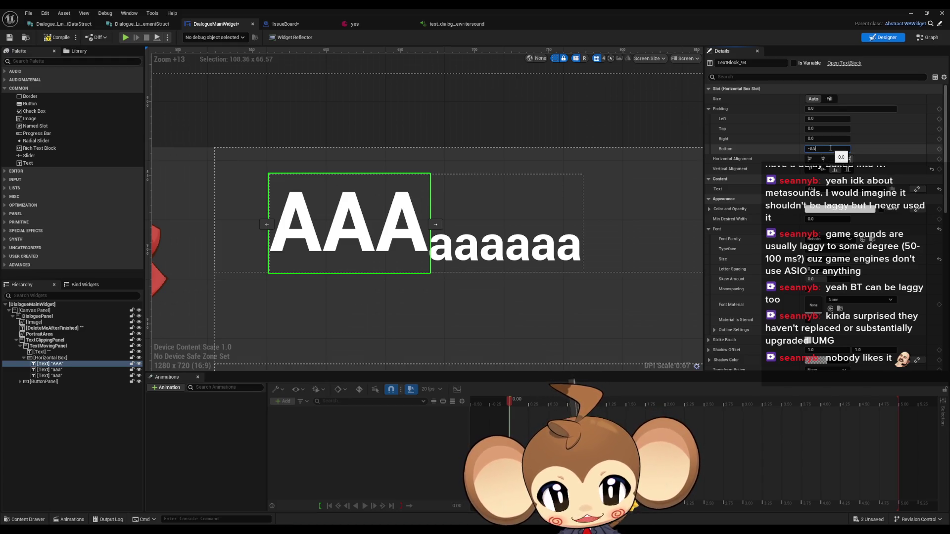
{"action": "key", "text": "Return"}
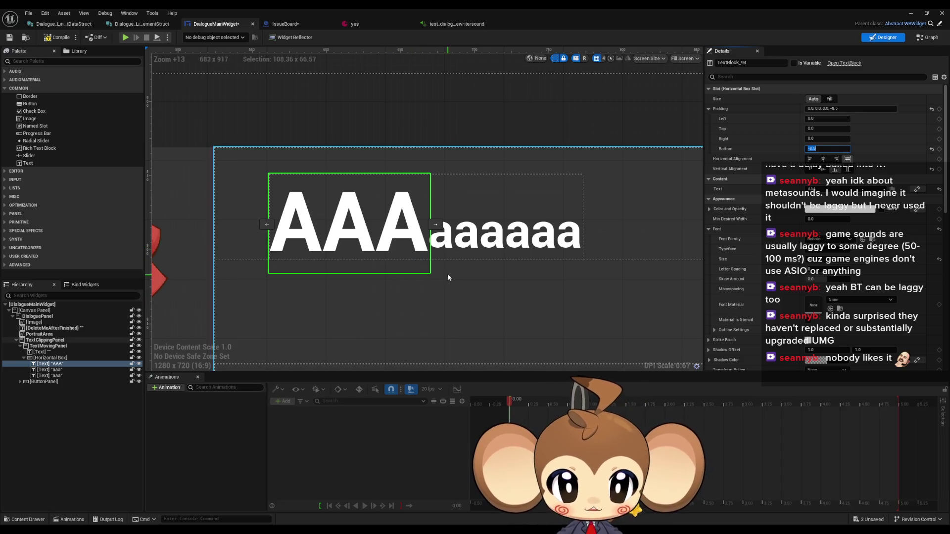
Zoom the canvas and select the AAA and first lowercase aaa texts to compare alignment.
{"action": "scroll", "coordinate": [435, 263], "scroll_direction": "up", "scroll_amount": 3}
{"action": "scroll", "coordinate": [435, 263], "scroll_direction": "up", "scroll_amount": 4}
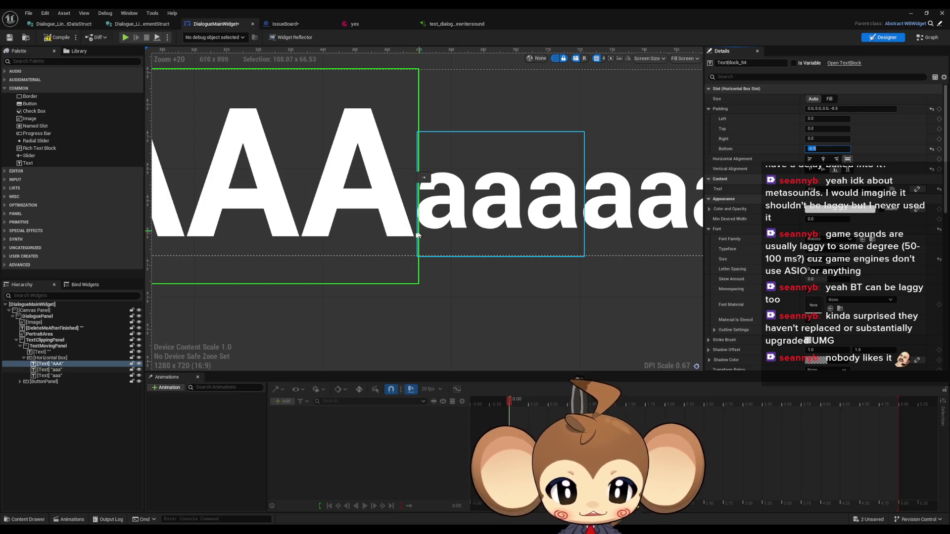
{"action": "scroll", "coordinate": [419, 233], "scroll_direction": "down", "scroll_amount": 5}
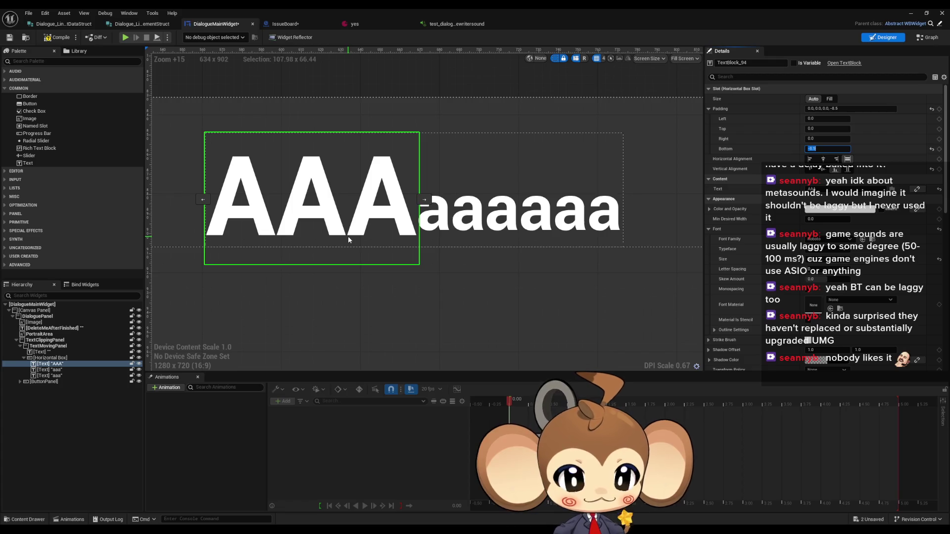
{"action": "left_click", "coordinate": [433, 216]}
{"action": "left_click", "coordinate": [389, 208]}
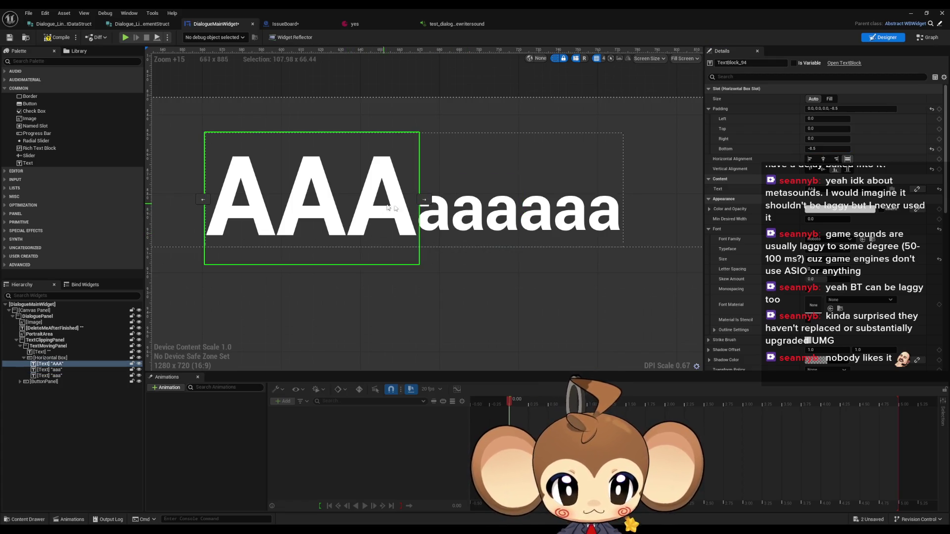
{"action": "left_click", "coordinate": [480, 221]}
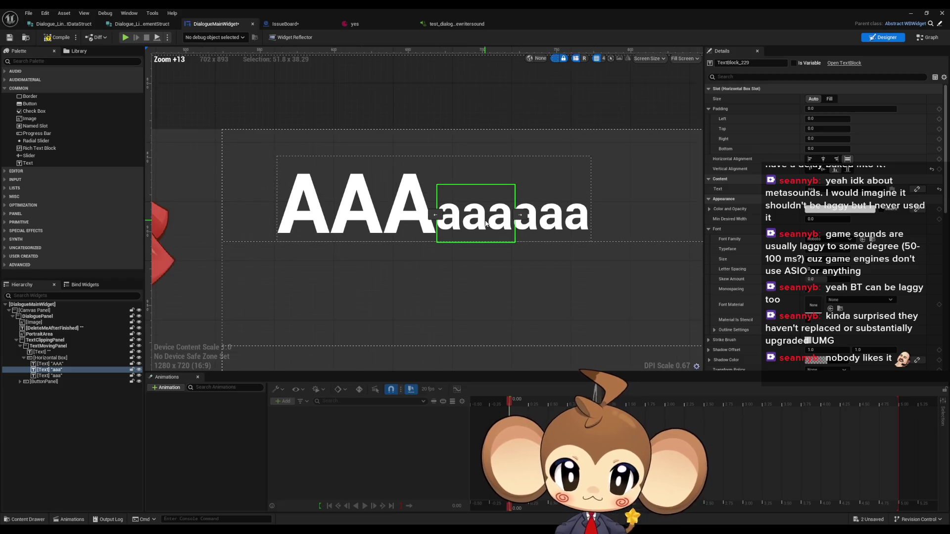
{"action": "left_click", "coordinate": [361, 219]}
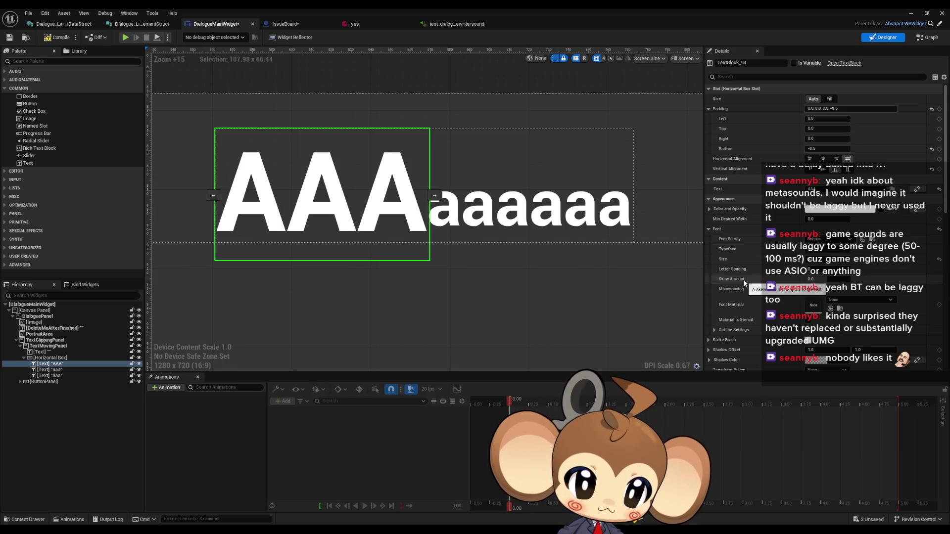
{"action": "scroll", "coordinate": [745, 281], "scroll_direction": "down", "scroll_amount": 1}
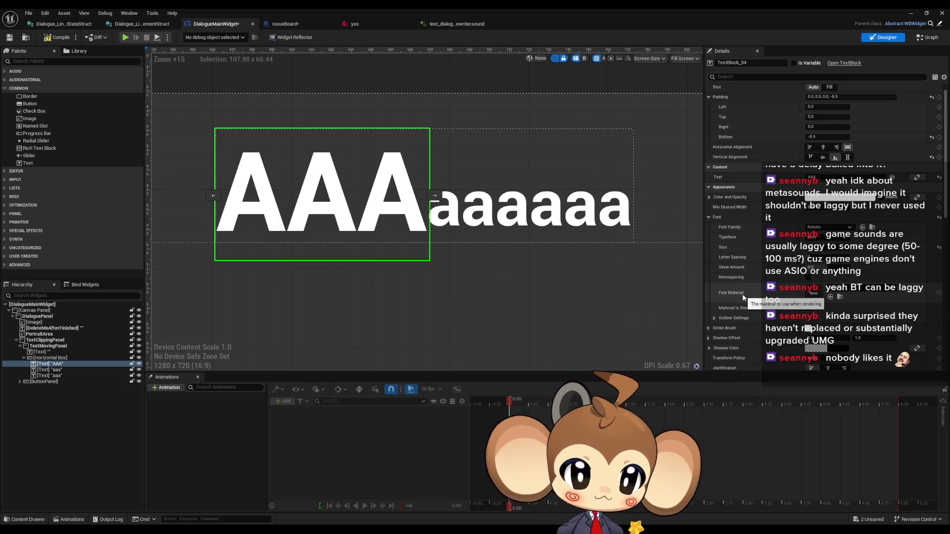
{"action": "scroll", "coordinate": [750, 291], "scroll_direction": "down", "scroll_amount": 1}
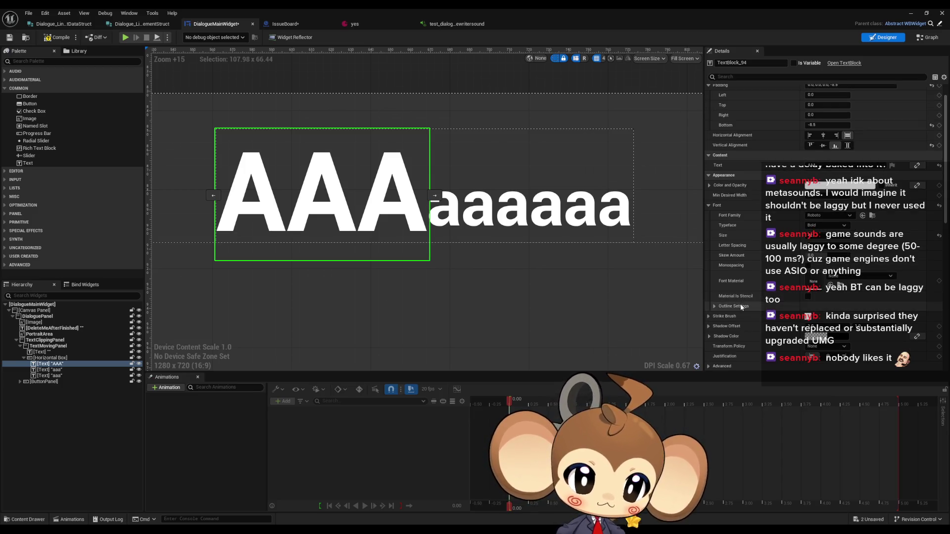
{"action": "scroll", "coordinate": [740, 304], "scroll_direction": "down", "scroll_amount": 1}
{"action": "left_click", "coordinate": [715, 295]}
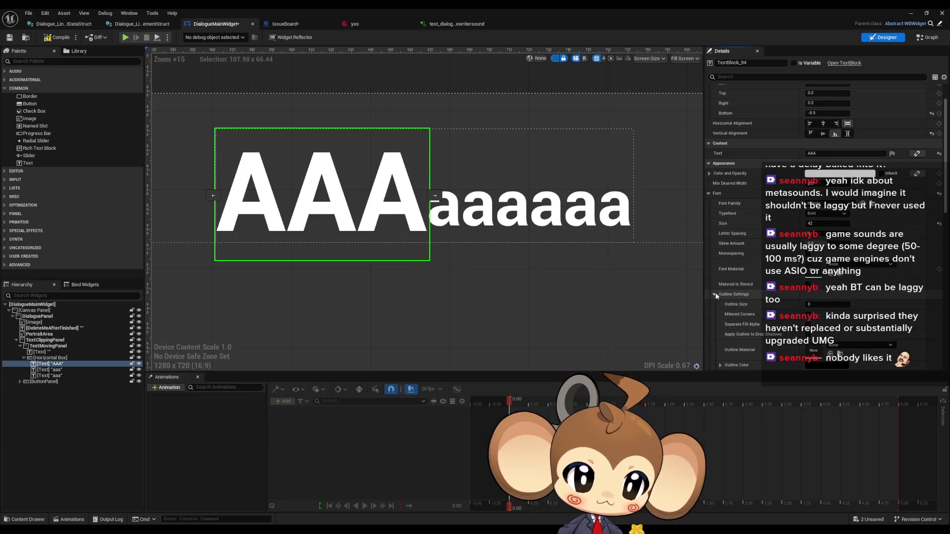
{"action": "scroll", "coordinate": [715, 292], "scroll_direction": "down", "scroll_amount": 2}
{"action": "left_click", "coordinate": [715, 270]}
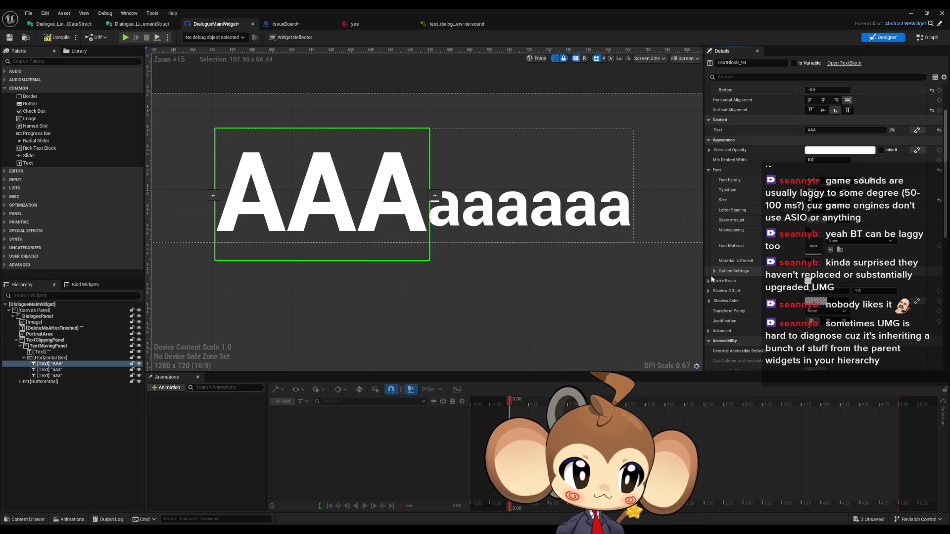
{"action": "scroll", "coordinate": [420, 243], "scroll_direction": "down", "scroll_amount": 10}
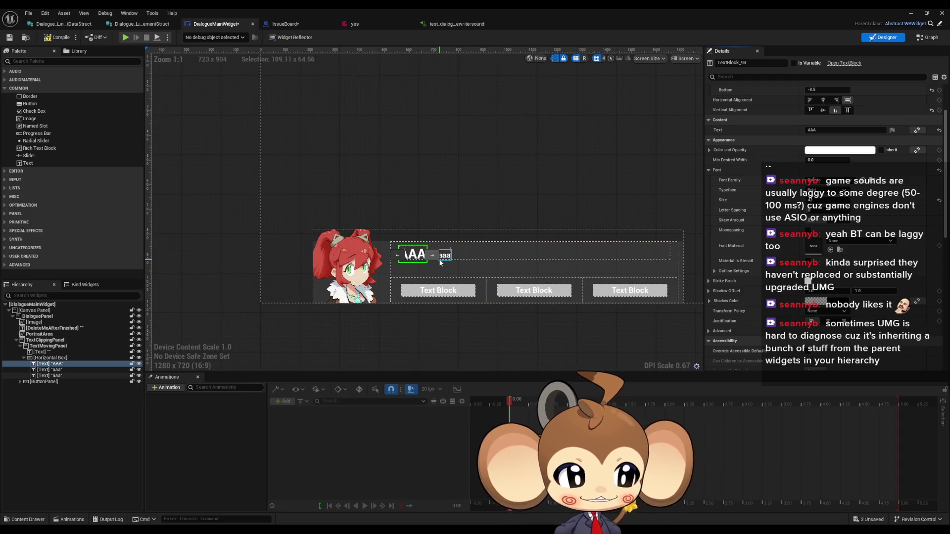
{"action": "scroll", "coordinate": [437, 261], "scroll_direction": "up", "scroll_amount": 10}
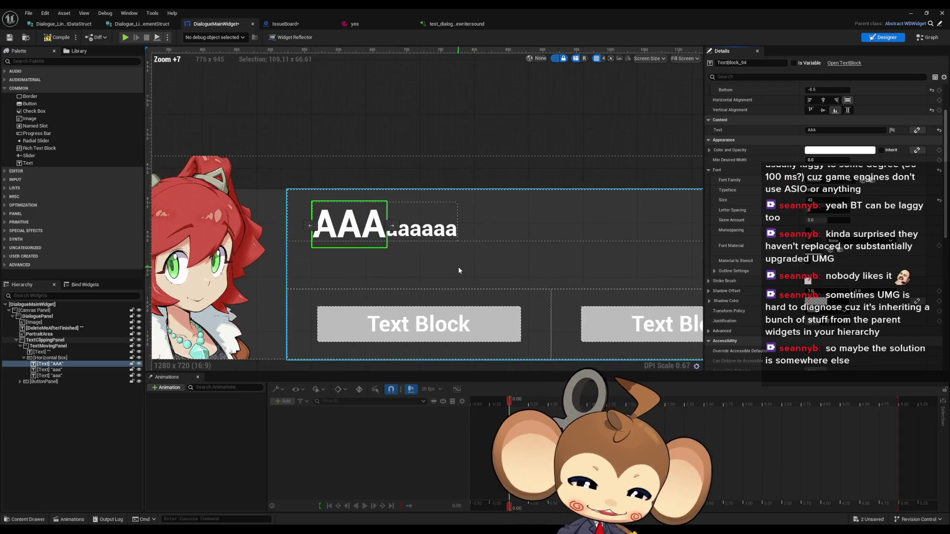
{"action": "scroll", "coordinate": [311, 201], "scroll_direction": "down", "scroll_amount": 2}
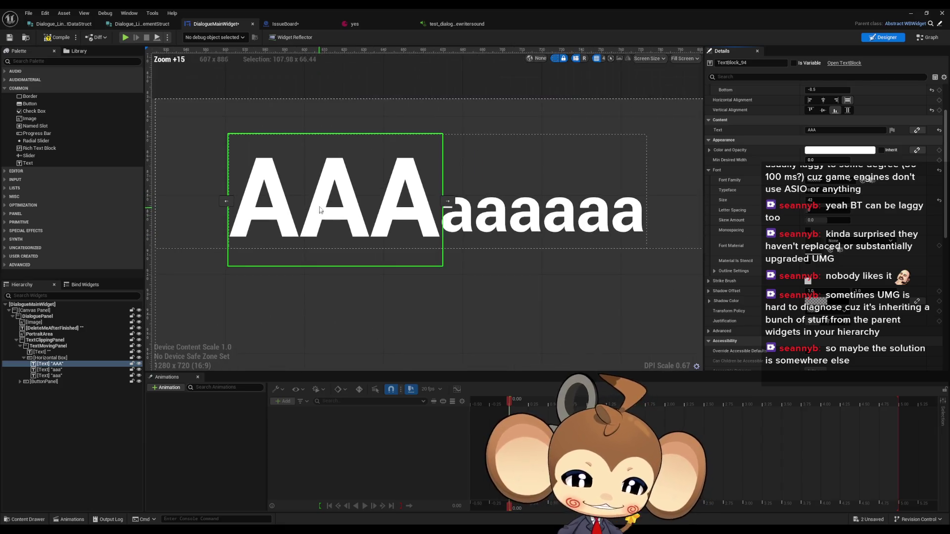
{"action": "scroll", "coordinate": [331, 189], "scroll_direction": "up", "scroll_amount": 3}
{"action": "scroll", "coordinate": [347, 184], "scroll_direction": "down", "scroll_amount": 2}
{"action": "scroll", "coordinate": [302, 163], "scroll_direction": "up", "scroll_amount": 3}
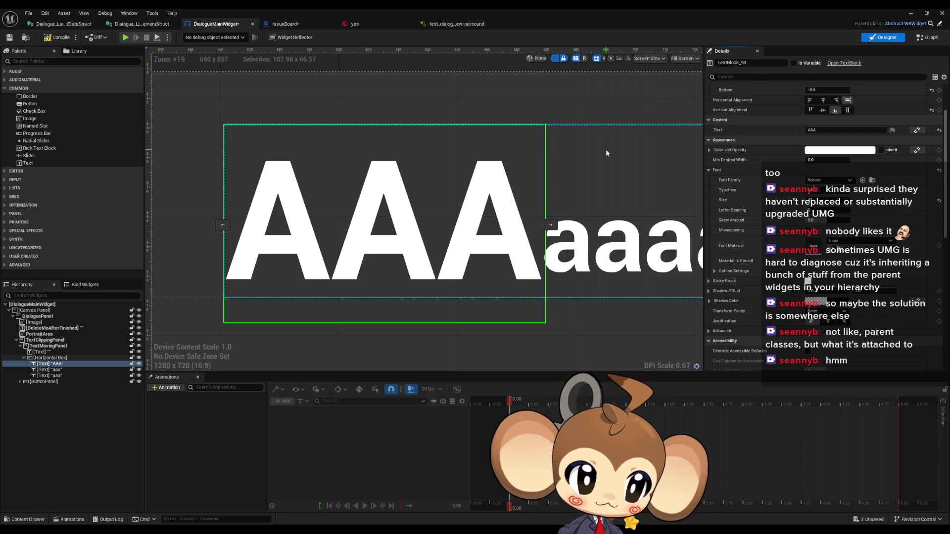
{"action": "scroll", "coordinate": [356, 281], "scroll_direction": "down", "scroll_amount": 5}
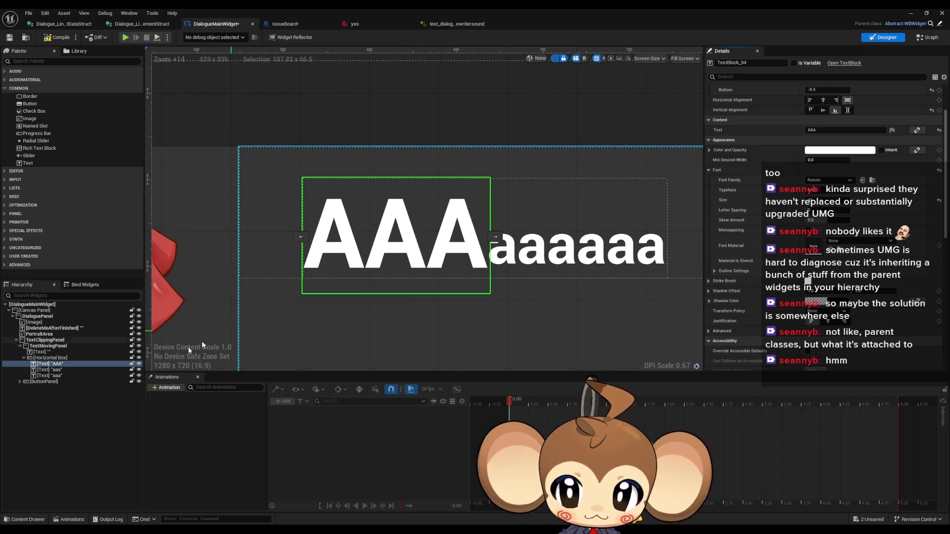
{"action": "left_click", "coordinate": [49, 357]}
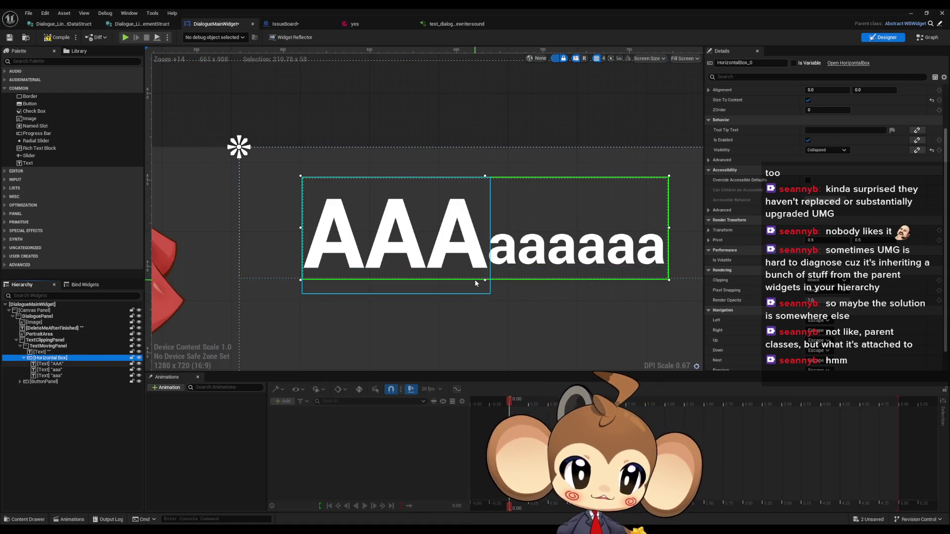
Reselect the AAA text in the hierarchy and expand its advanced text options.
{"action": "left_click", "coordinate": [46, 346]}
{"action": "left_click", "coordinate": [47, 357]}
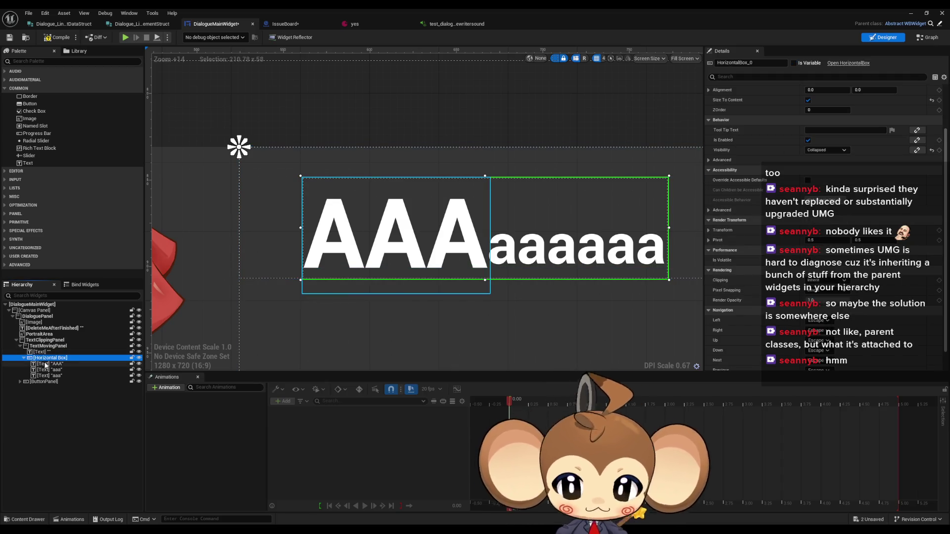
{"action": "left_click", "coordinate": [50, 365]}
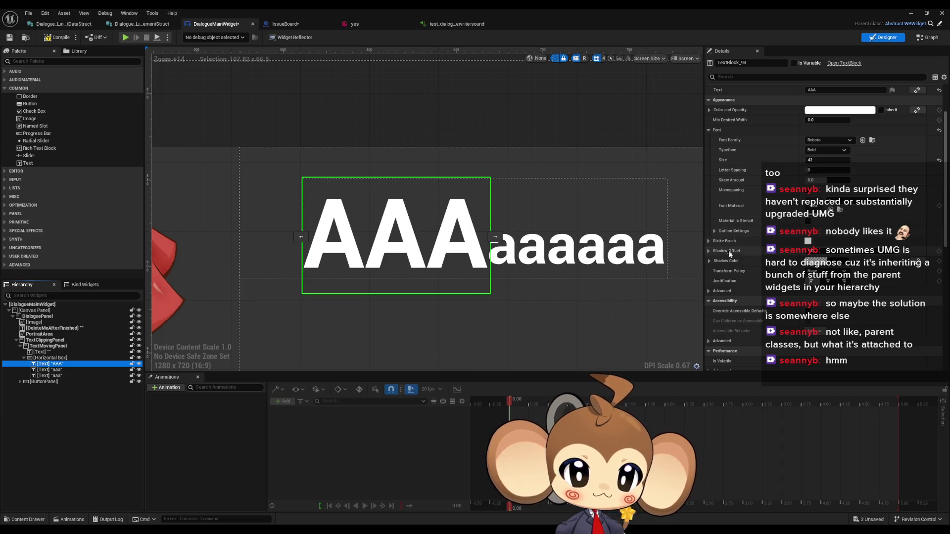
{"action": "left_click", "coordinate": [707, 291]}
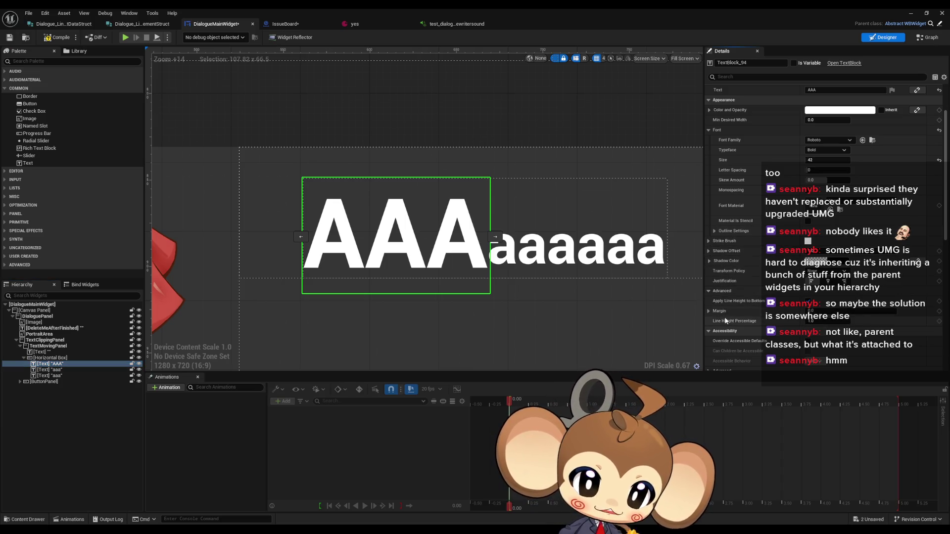
{"action": "left_click", "coordinate": [708, 312]}
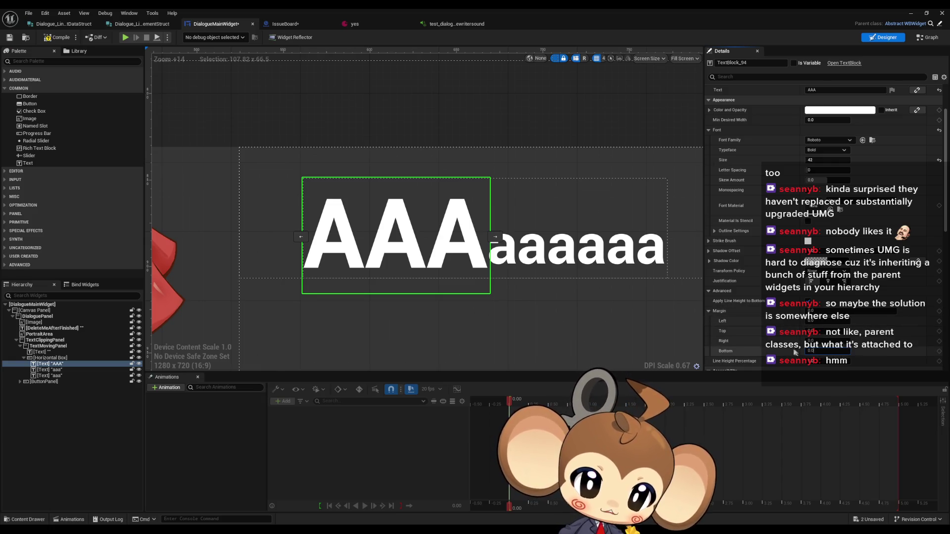
{"action": "scroll", "coordinate": [746, 318], "scroll_direction": "down", "scroll_amount": 1}
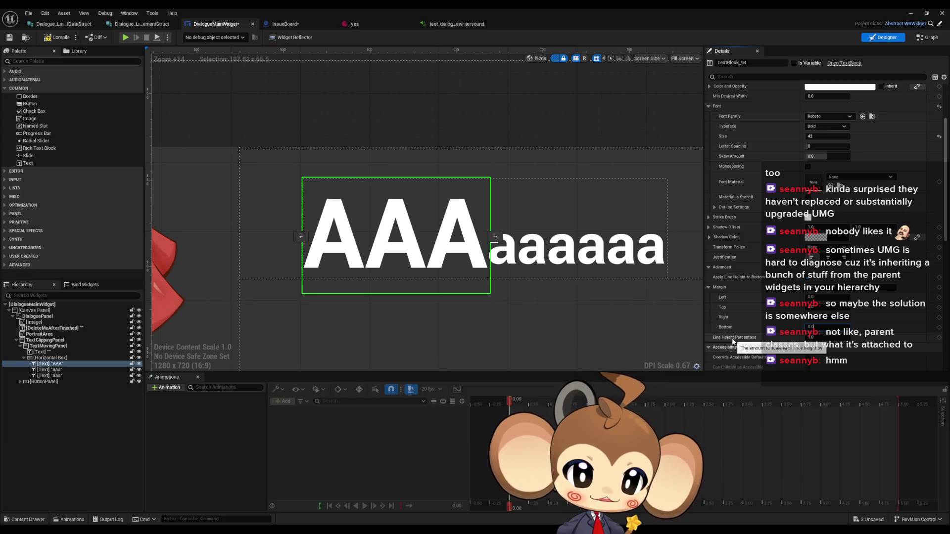
Try a line height percentage of 0 on the AAA text, then revert it to default.
{"action": "left_click", "coordinate": [814, 337]}
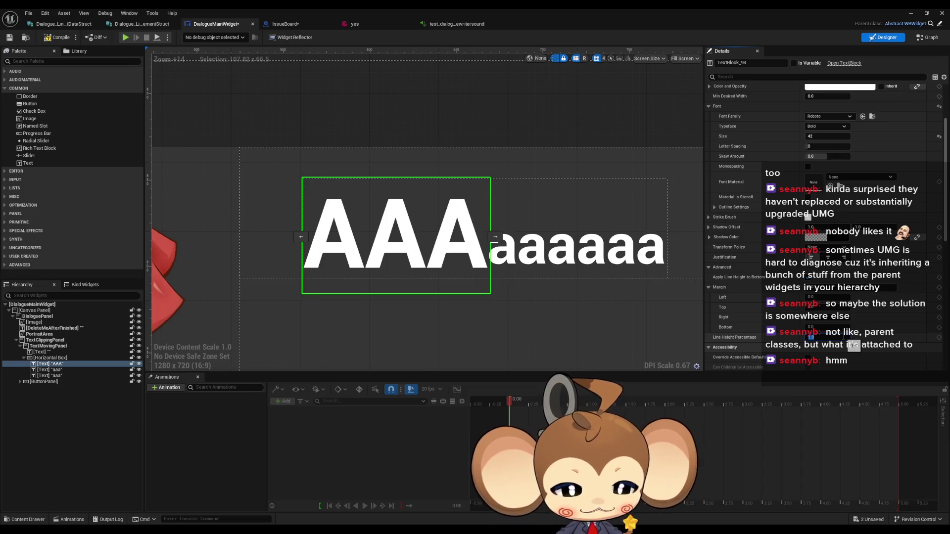
{"action": "type", "text": "0.5"}
{"action": "key", "text": "Return"}
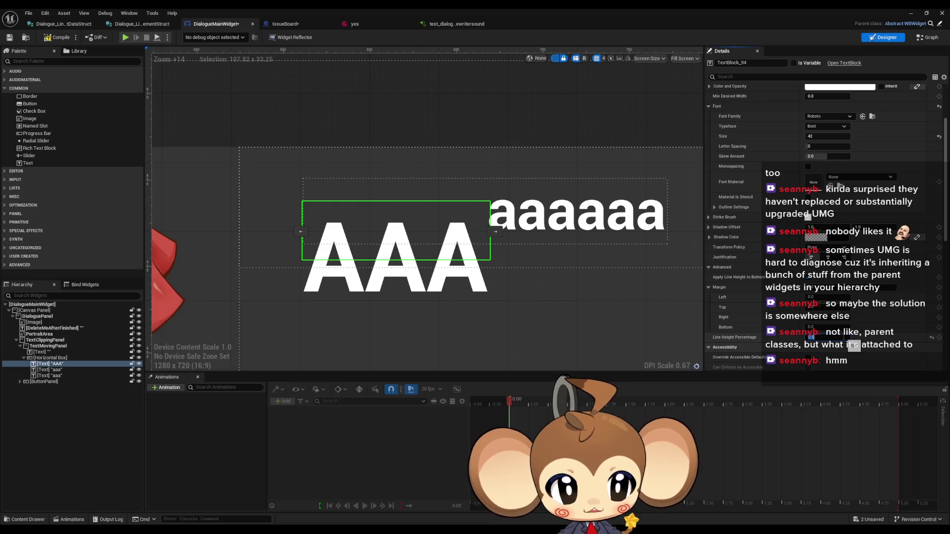
{"action": "left_click", "coordinate": [931, 337]}
Reset all of the AAA text's padding values to 0.
{"action": "scroll", "coordinate": [732, 307], "scroll_direction": "up", "scroll_amount": 5}
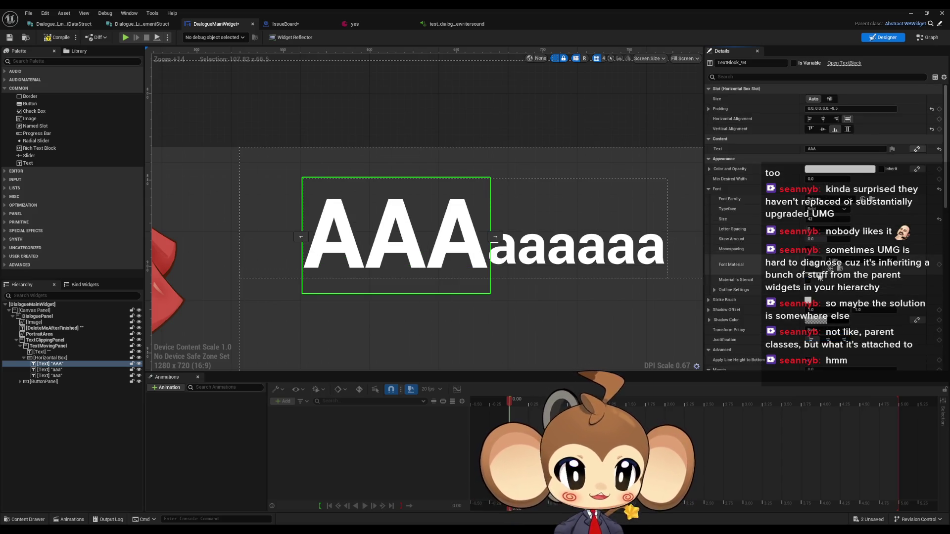
{"action": "left_click", "coordinate": [850, 109]}
{"action": "type", "text": "0"}
{"action": "key", "text": "Return"}
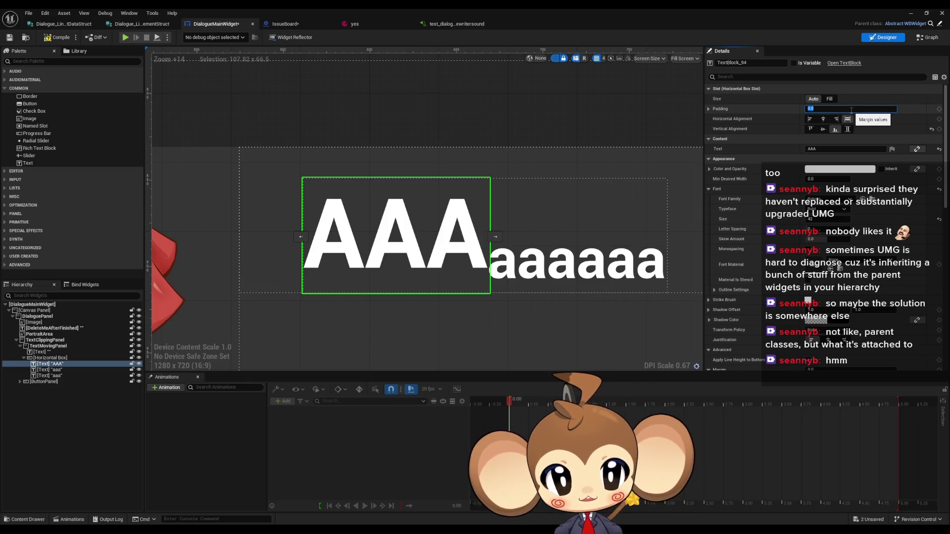
Apply a zero line height to the AAA text again, then restore its default.
{"action": "scroll", "coordinate": [851, 110], "scroll_direction": "down", "scroll_amount": 5}
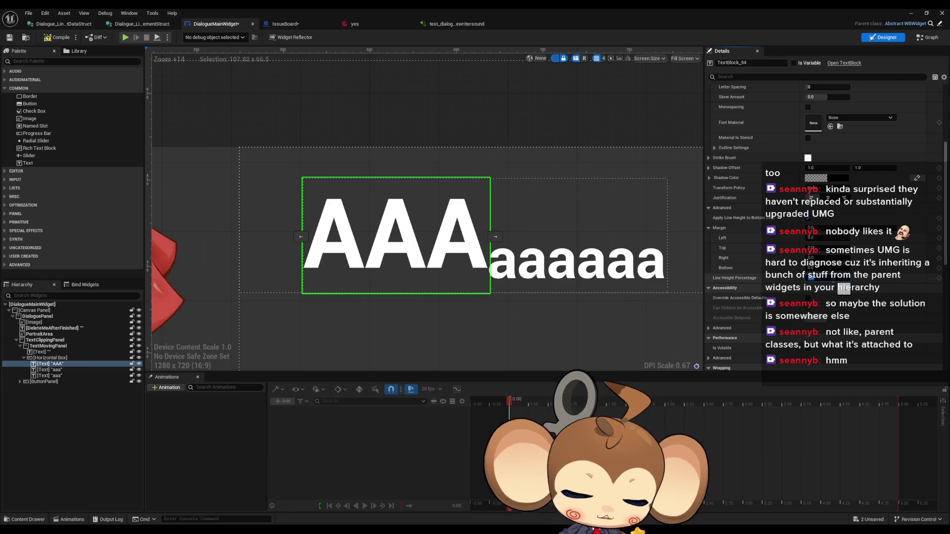
{"action": "type", "text": "0"}
{"action": "key", "text": "Return"}
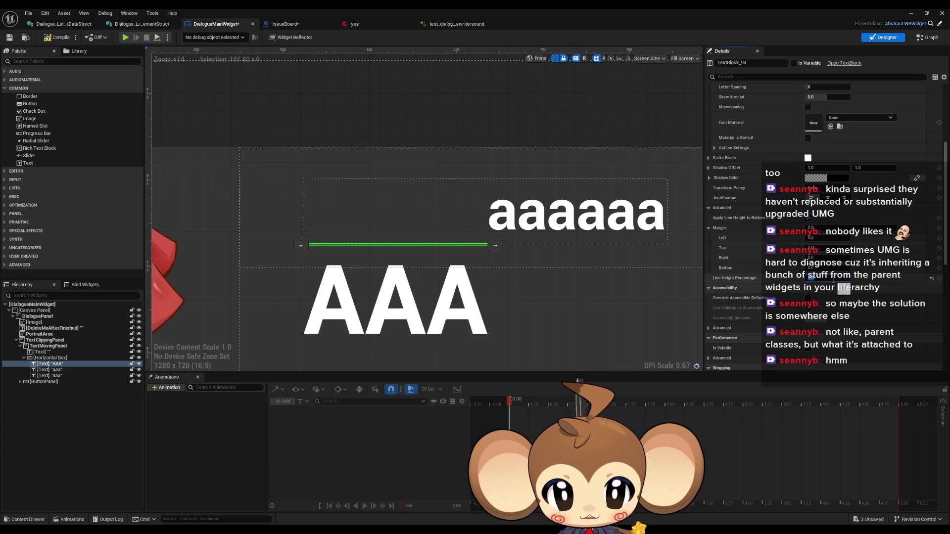
{"action": "left_click", "coordinate": [807, 218]}
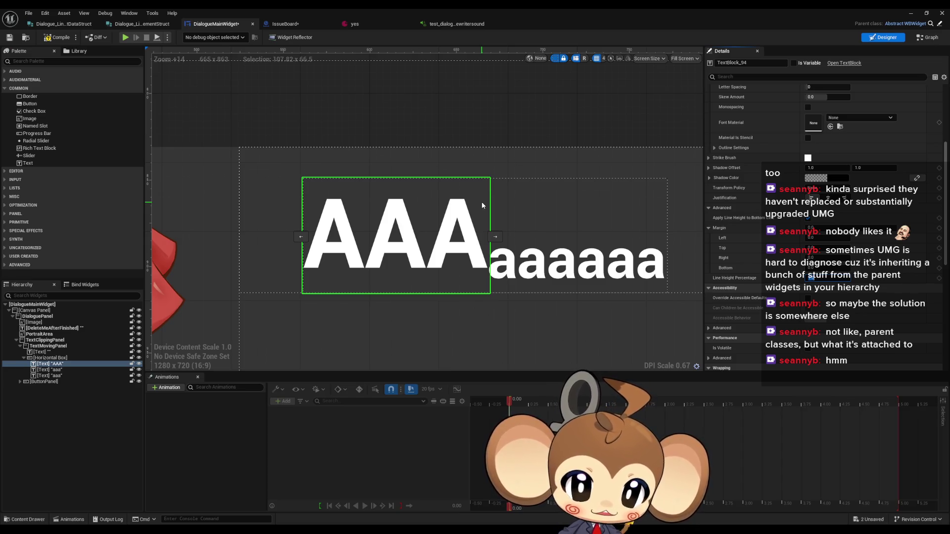
{"action": "scroll", "coordinate": [549, 321], "scroll_direction": "down", "scroll_amount": 6}
{"action": "scroll", "coordinate": [521, 325], "scroll_direction": "down", "scroll_amount": 15}
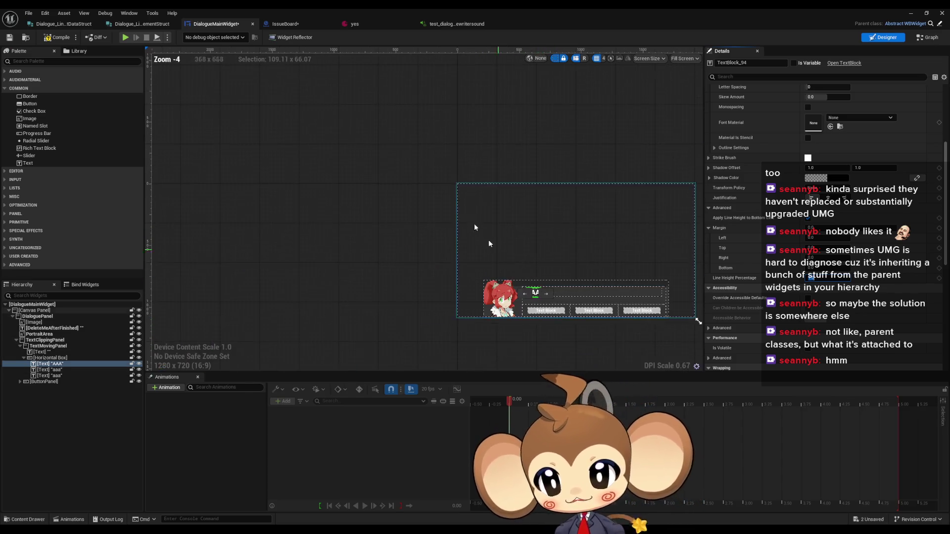
Add a new test Text block from the Palette onto the dialogue canvas.
{"action": "scroll", "coordinate": [405, 243], "scroll_direction": "up", "scroll_amount": 6}
{"action": "scroll", "coordinate": [405, 243], "scroll_direction": "up", "scroll_amount": 4}
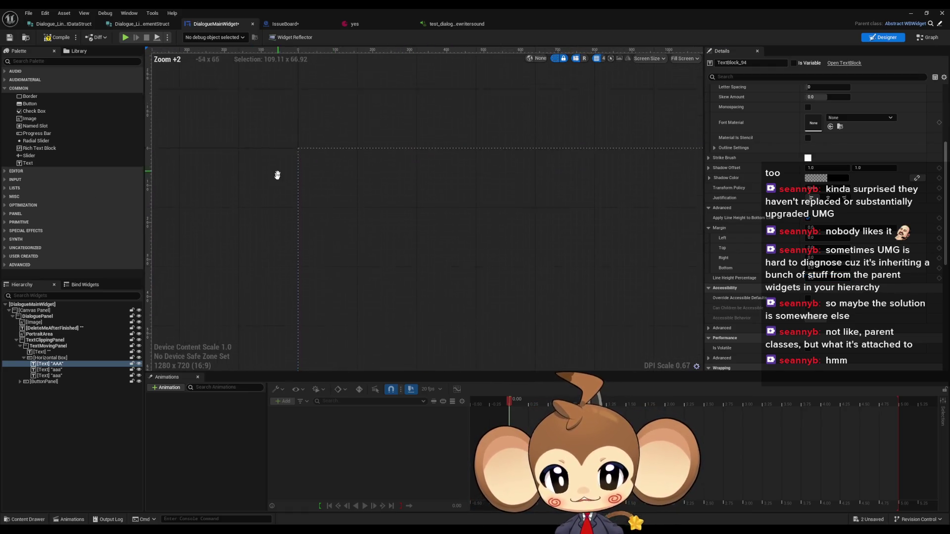
{"action": "left_click_drag", "start_coordinate": [28, 163], "coordinate": [373, 193]}
{"action": "scroll", "coordinate": [373, 192], "scroll_direction": "up", "scroll_amount": 5}
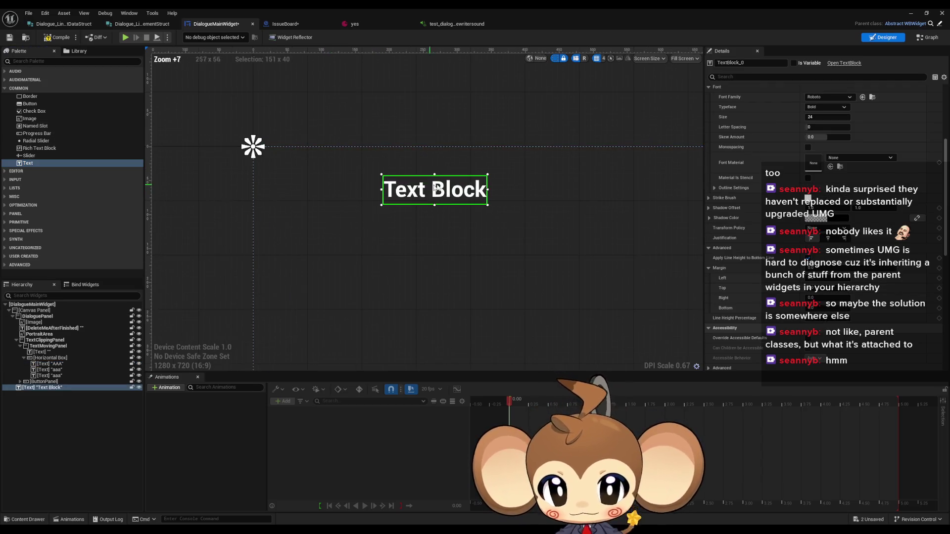
{"action": "scroll", "coordinate": [501, 218], "scroll_direction": "up", "scroll_amount": 5}
{"action": "scroll", "coordinate": [823, 296], "scroll_direction": "down", "scroll_amount": 3}
{"action": "scroll", "coordinate": [824, 296], "scroll_direction": "up", "scroll_amount": 2}
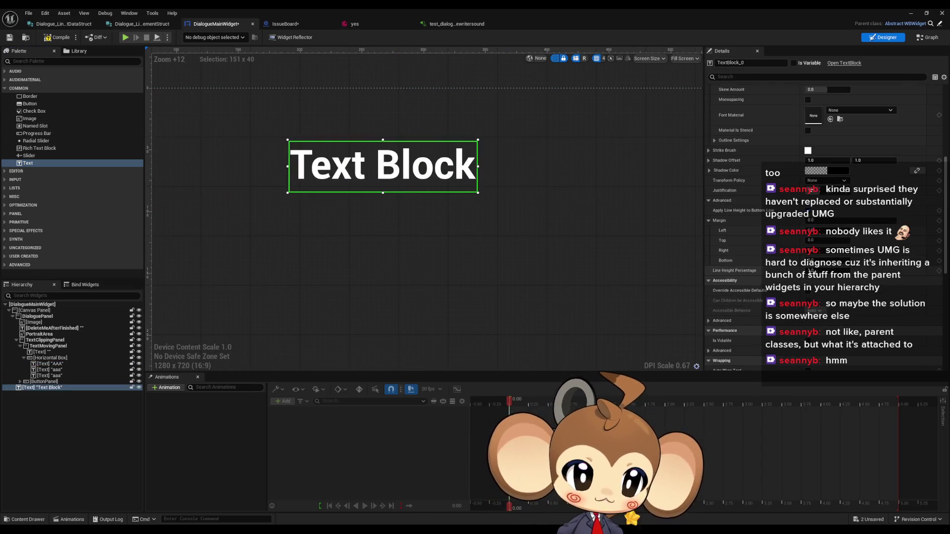
{"action": "type", "text": "1.2"}
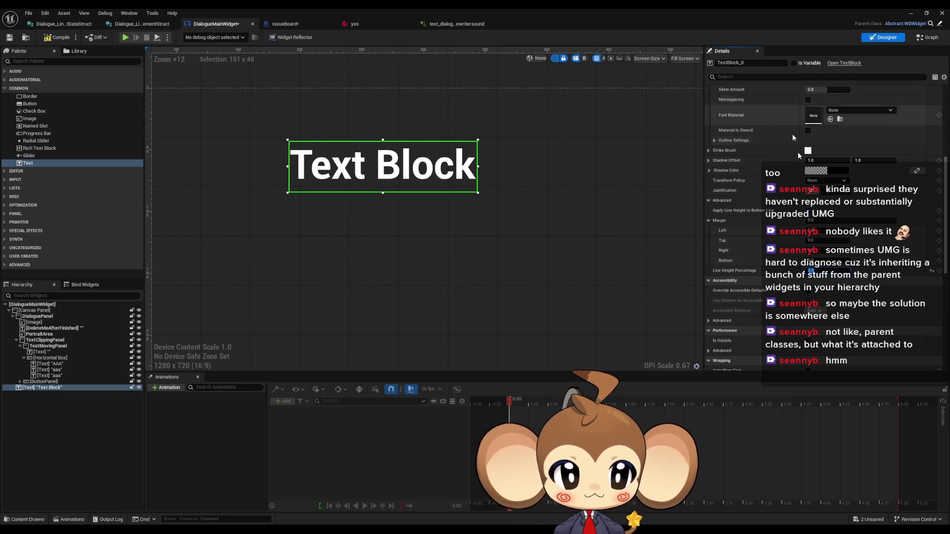
{"action": "scroll", "coordinate": [798, 155], "scroll_direction": "up", "scroll_amount": 8}
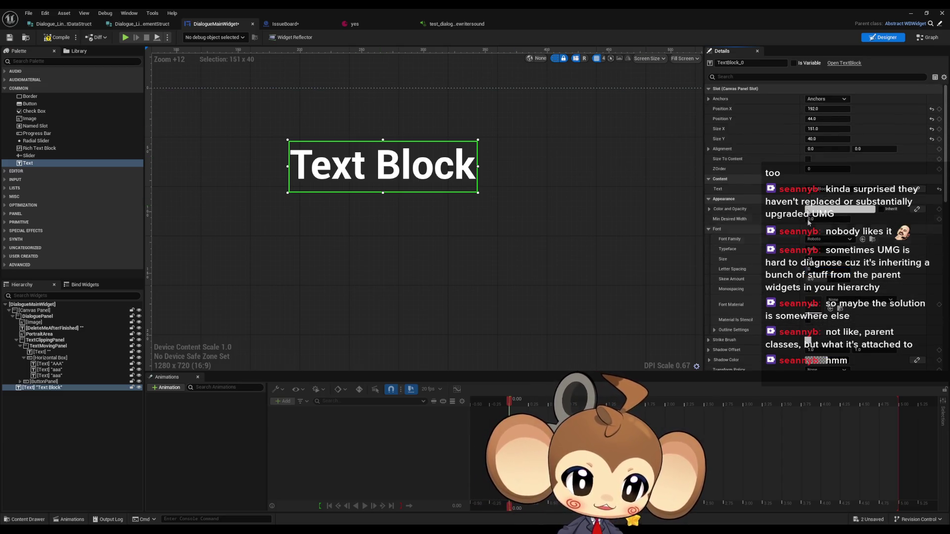
Enable Size To Content on the test text and set its line height percentage to 0.5.
{"action": "left_click", "coordinate": [808, 159]}
{"action": "scroll", "coordinate": [826, 273], "scroll_direction": "down", "scroll_amount": 5}
{"action": "scroll", "coordinate": [826, 273], "scroll_direction": "down", "scroll_amount": 1}
{"action": "left_click", "coordinate": [847, 281]}
{"action": "type", "text": "1"}
{"action": "key", "text": "Return"}
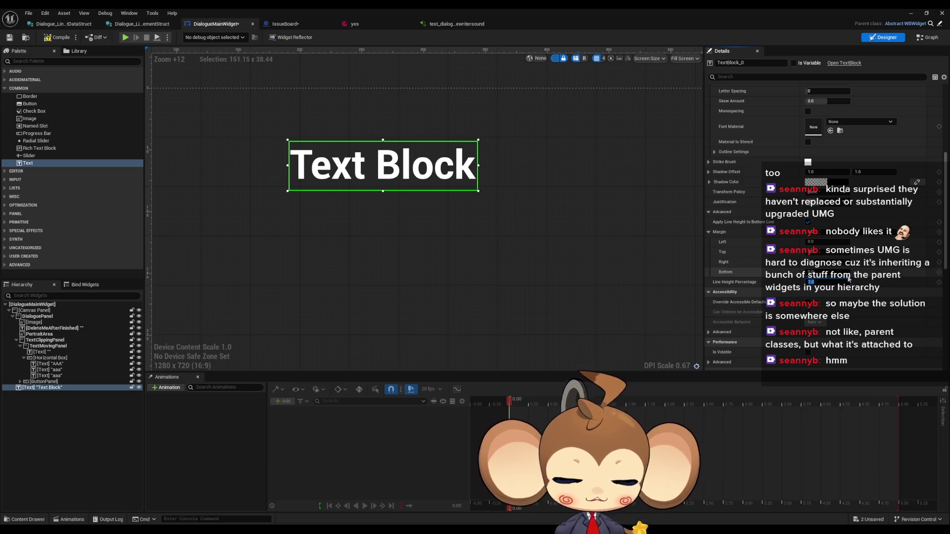
{"action": "key", "text": "Return"}
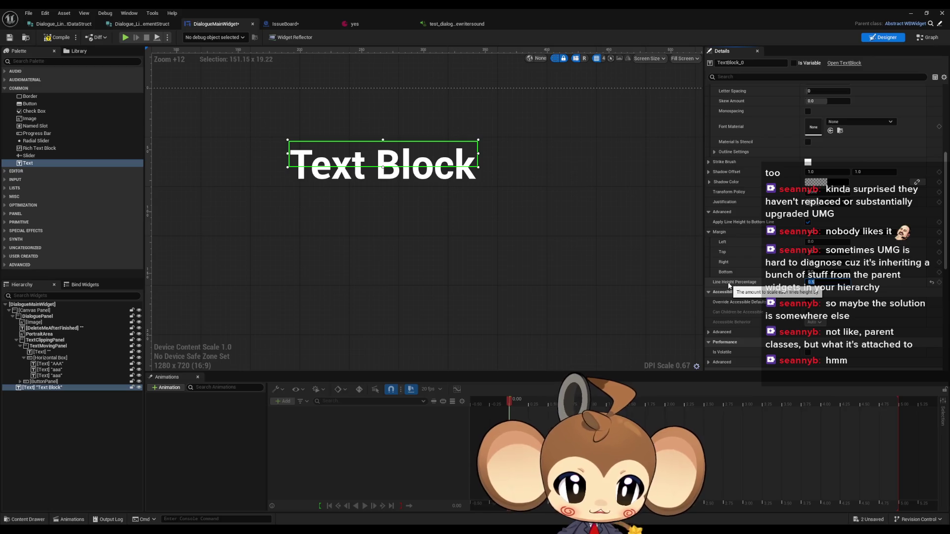
Add the line 'ASfasf asfassf' so the test text spans three lines.
{"action": "scroll", "coordinate": [732, 222], "scroll_direction": "up", "scroll_amount": 5}
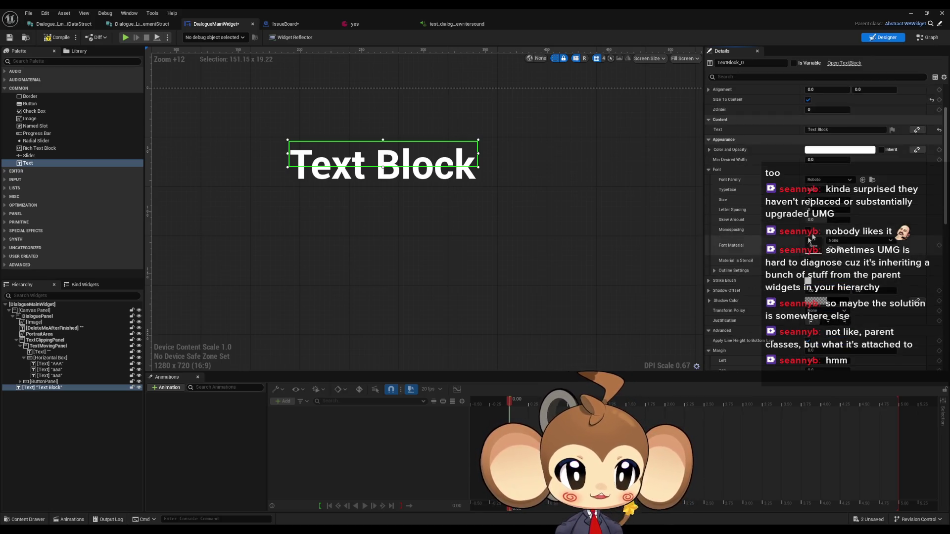
{"action": "left_click", "coordinate": [842, 177]}
{"action": "key", "text": "shift+Return"}
{"action": "type", "text": "A"}
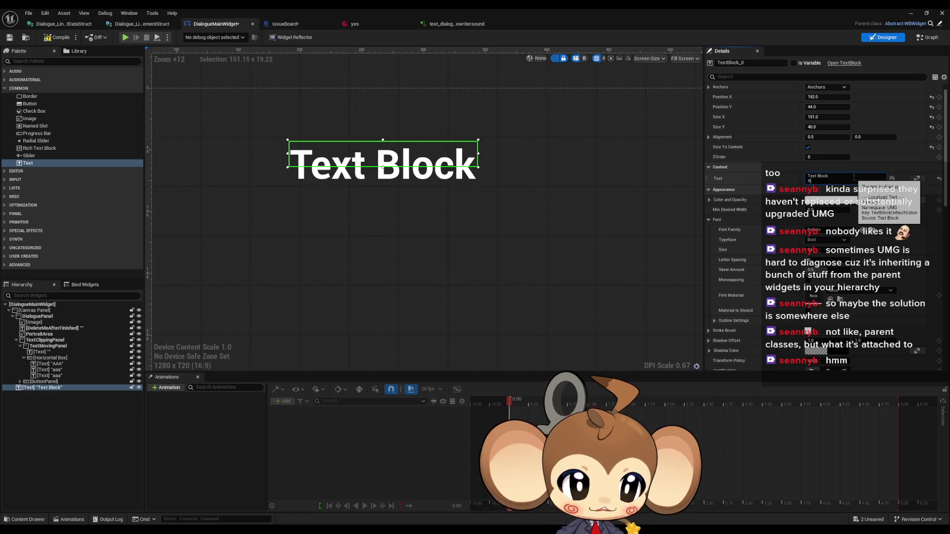
{"action": "type", "text": "Sfasf asfassf"}
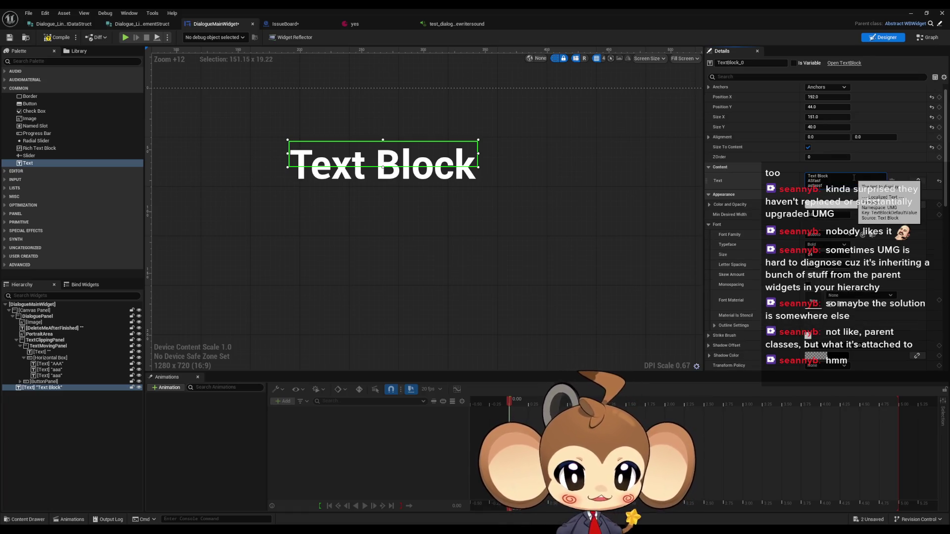
{"action": "key", "text": "Return"}
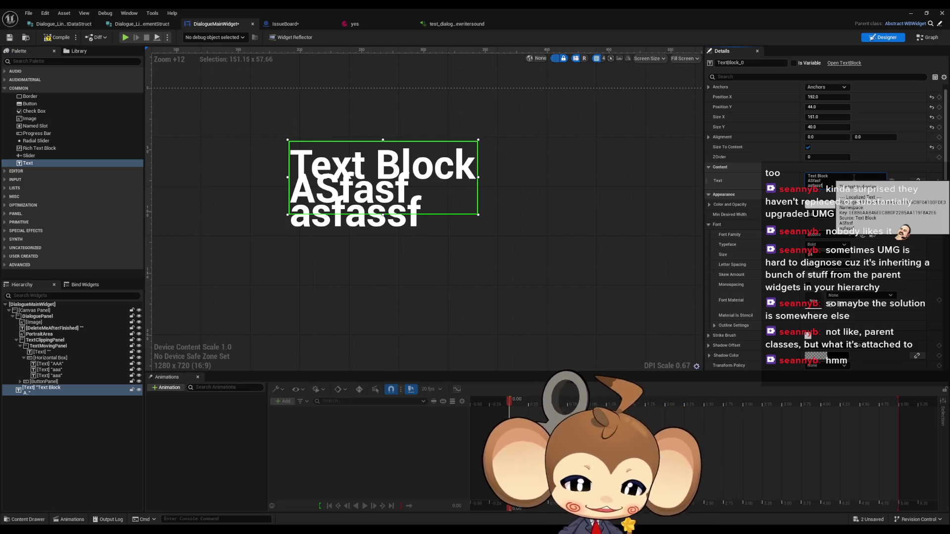
Try line height percentages 0.2 and then 2 until the test lines spread apart.
{"action": "scroll", "coordinate": [853, 177], "scroll_direction": "down", "scroll_amount": 5}
{"action": "left_click", "coordinate": [812, 277]}
{"action": "type", "text": "0.2"}
{"action": "key", "text": "Return"}
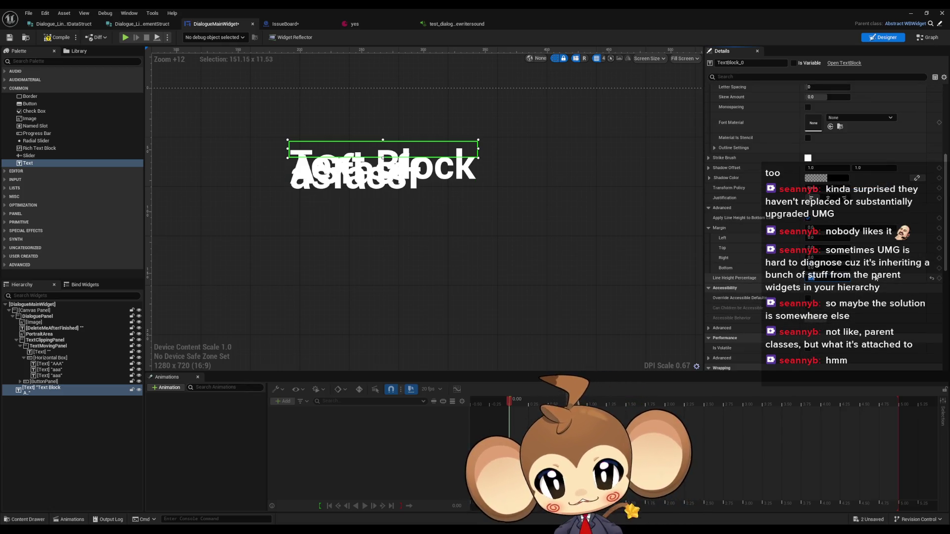
{"action": "type", "text": "2"}
{"action": "key", "text": "Return"}
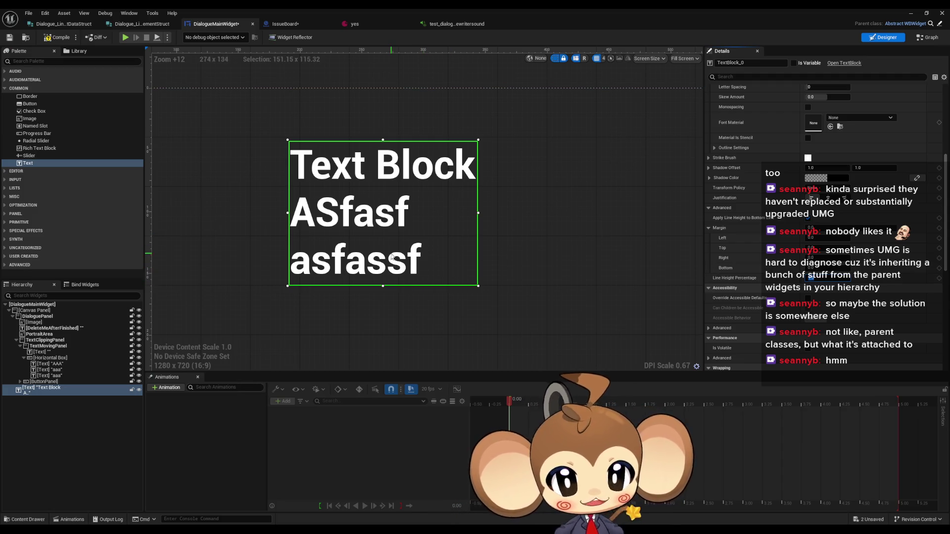
Select the test text block in the widget hierarchy.
{"action": "scroll", "coordinate": [388, 268], "scroll_direction": "down", "scroll_amount": 4}
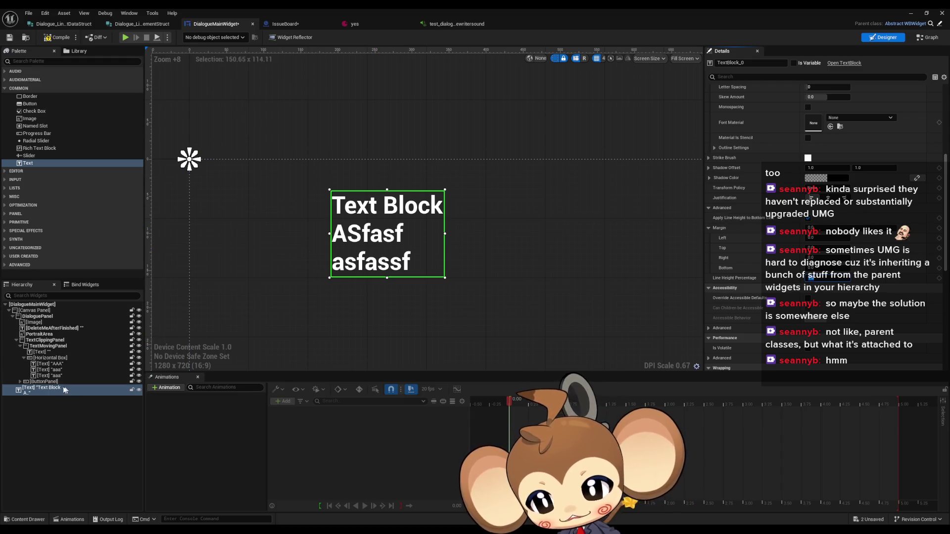
{"action": "left_click", "coordinate": [47, 382]}
{"action": "left_click", "coordinate": [51, 389]}
Delete the test text block and select the AAA text block to inspect its Details.
{"action": "key", "text": "Delete"}
{"action": "scroll", "coordinate": [430, 251], "scroll_direction": "down", "scroll_amount": 7}
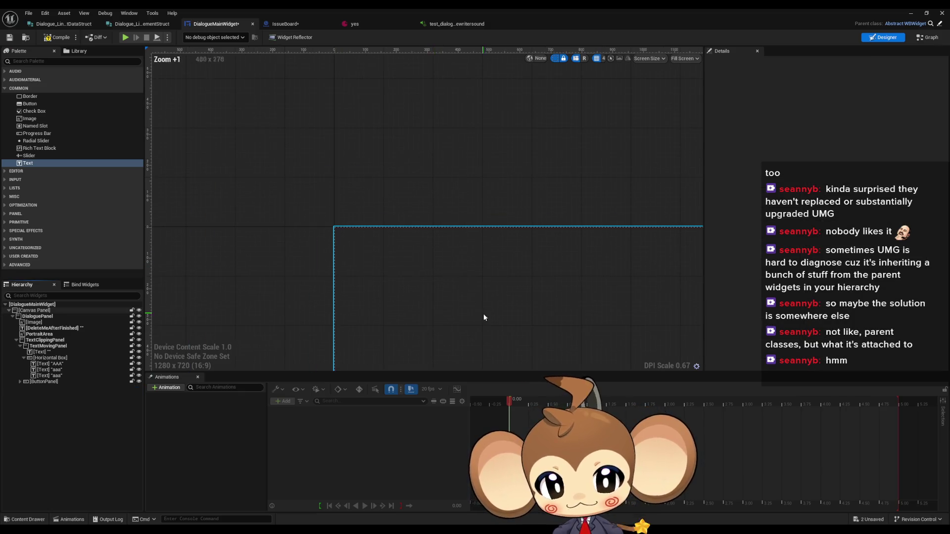
{"action": "scroll", "coordinate": [464, 190], "scroll_direction": "up", "scroll_amount": 15}
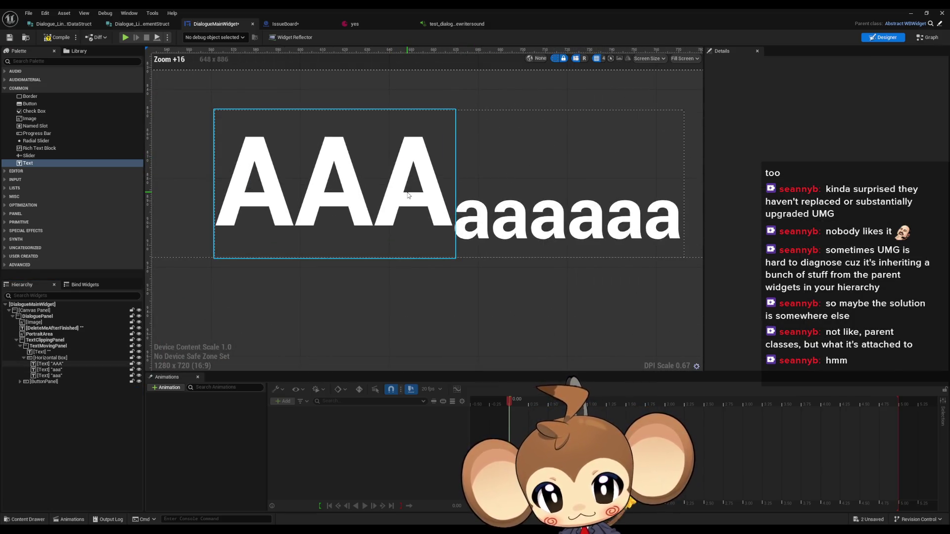
{"action": "left_click", "coordinate": [408, 195]}
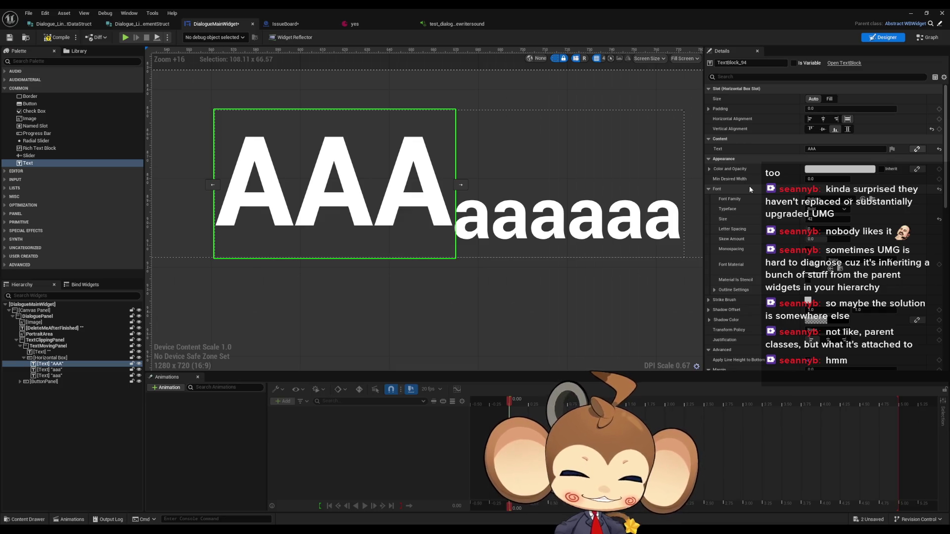
{"action": "scroll", "coordinate": [750, 189], "scroll_direction": "down", "scroll_amount": 2}
{"action": "scroll", "coordinate": [741, 298], "scroll_direction": "down", "scroll_amount": 2}
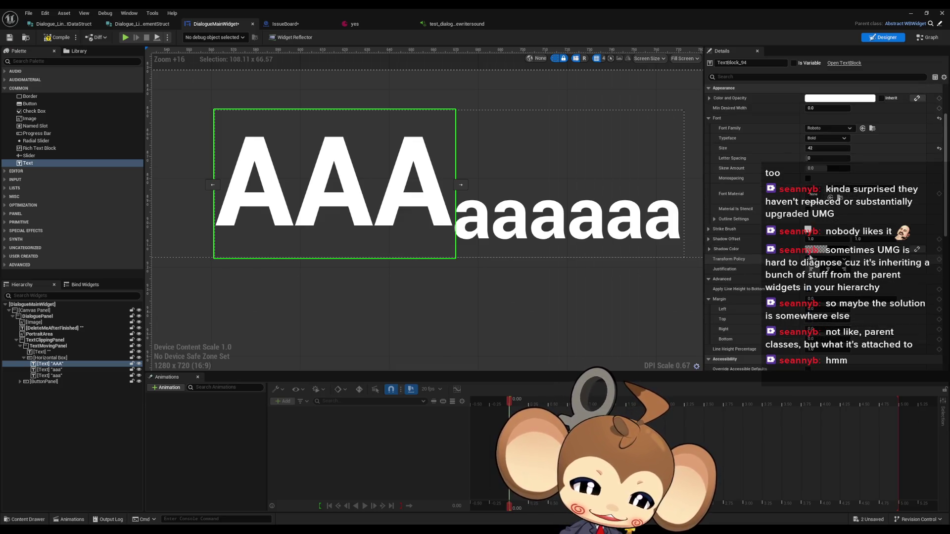
{"action": "scroll", "coordinate": [740, 298], "scroll_direction": "down", "scroll_amount": 2}
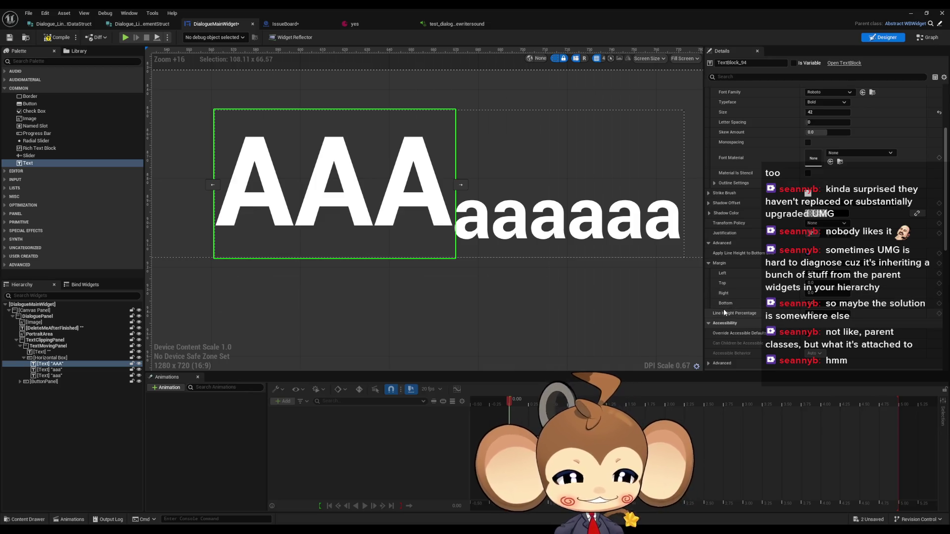
{"action": "scroll", "coordinate": [723, 309], "scroll_direction": "up", "scroll_amount": 1}
{"action": "scroll", "coordinate": [730, 307], "scroll_direction": "up", "scroll_amount": 1}
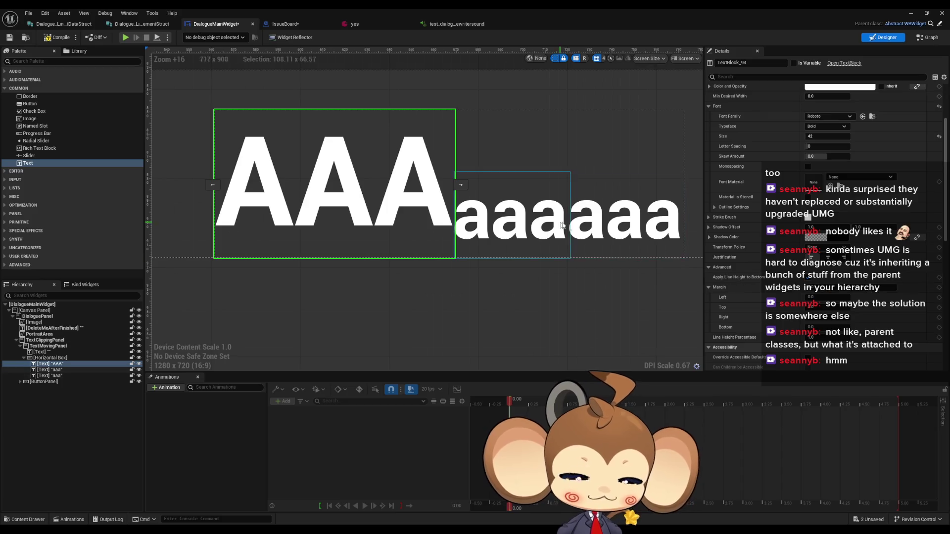
{"action": "scroll", "coordinate": [815, 224], "scroll_direction": "up", "scroll_amount": 2}
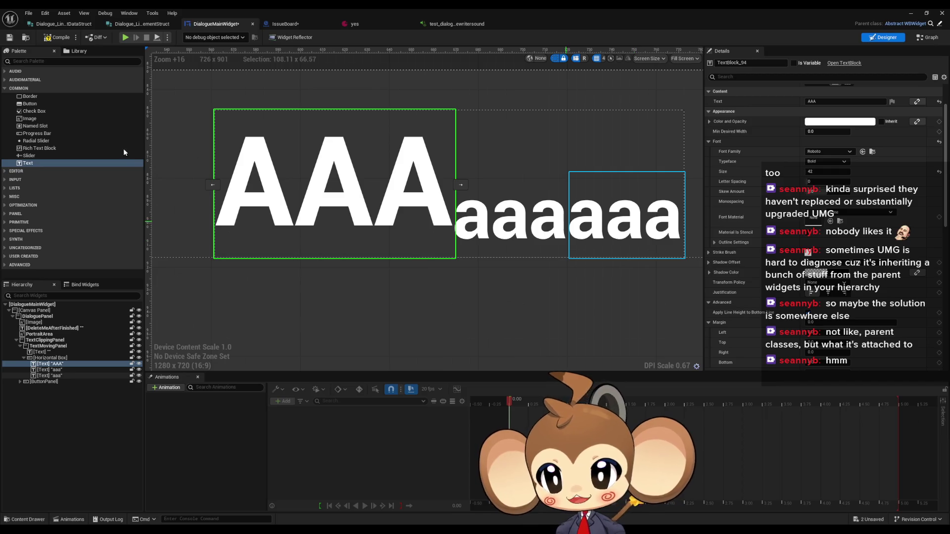
Drop a Rich Text Block under the AAA text, commit its content, and select it in the hierarchy.
{"action": "left_click_drag", "start_coordinate": [40, 148], "coordinate": [335, 266]}
{"action": "scroll", "coordinate": [336, 266], "scroll_direction": "down", "scroll_amount": 6}
{"action": "scroll", "coordinate": [808, 194], "scroll_direction": "up", "scroll_amount": 2}
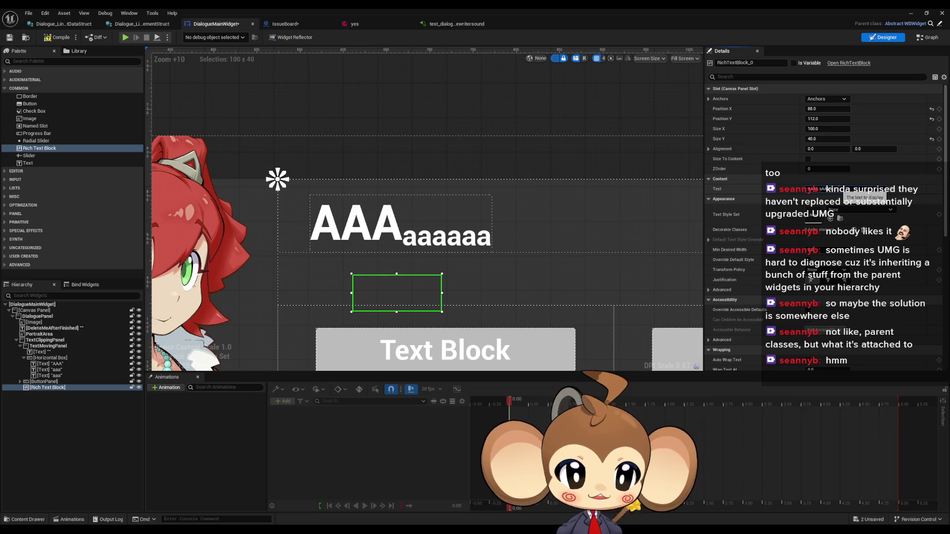
{"action": "key", "text": "Return"}
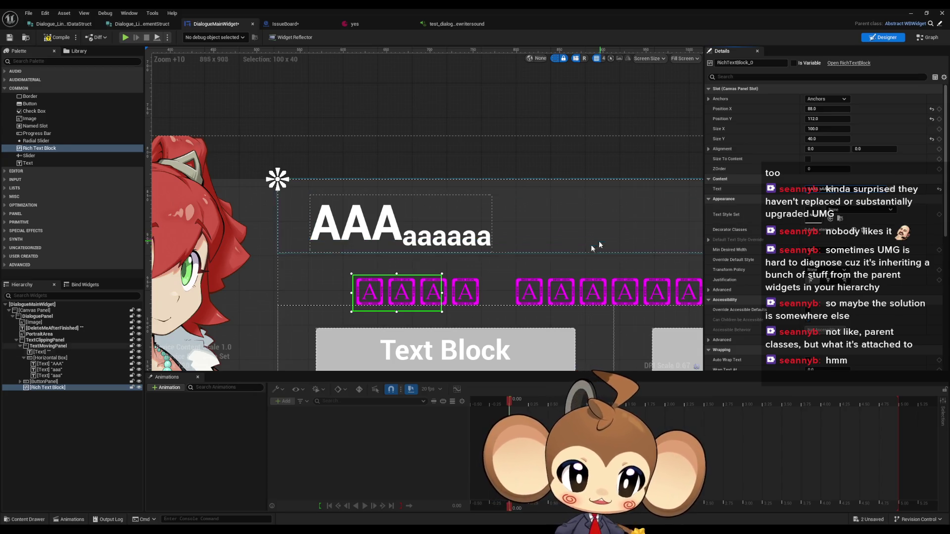
{"action": "scroll", "coordinate": [598, 246], "scroll_direction": "down", "scroll_amount": 4}
{"action": "scroll", "coordinate": [386, 249], "scroll_direction": "up", "scroll_amount": 7}
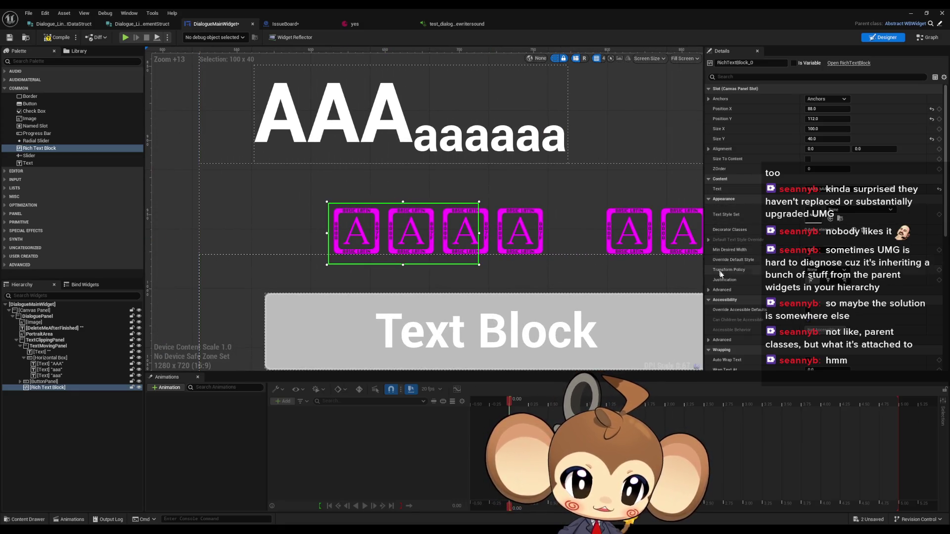
{"action": "scroll", "coordinate": [725, 284], "scroll_direction": "down", "scroll_amount": 2}
{"action": "scroll", "coordinate": [726, 284], "scroll_direction": "up", "scroll_amount": 2}
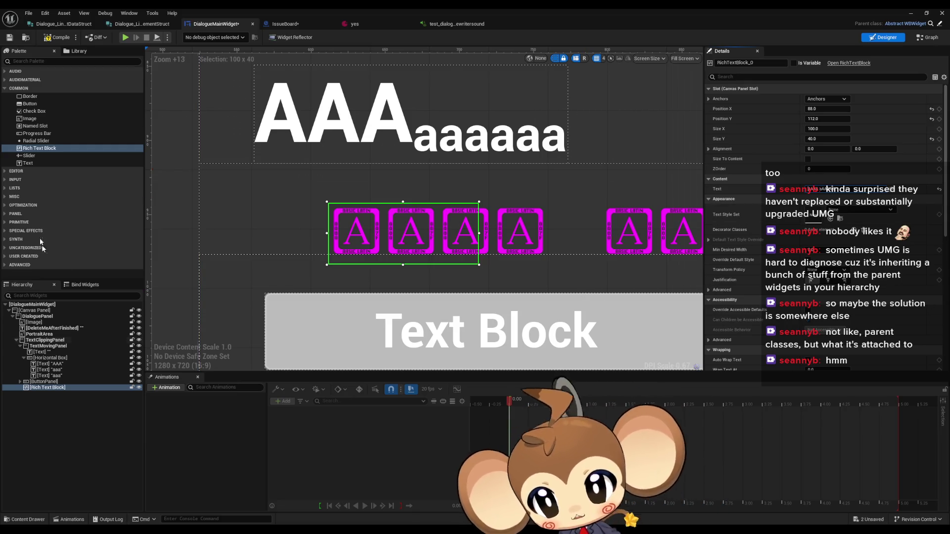
{"action": "left_click", "coordinate": [57, 386]}
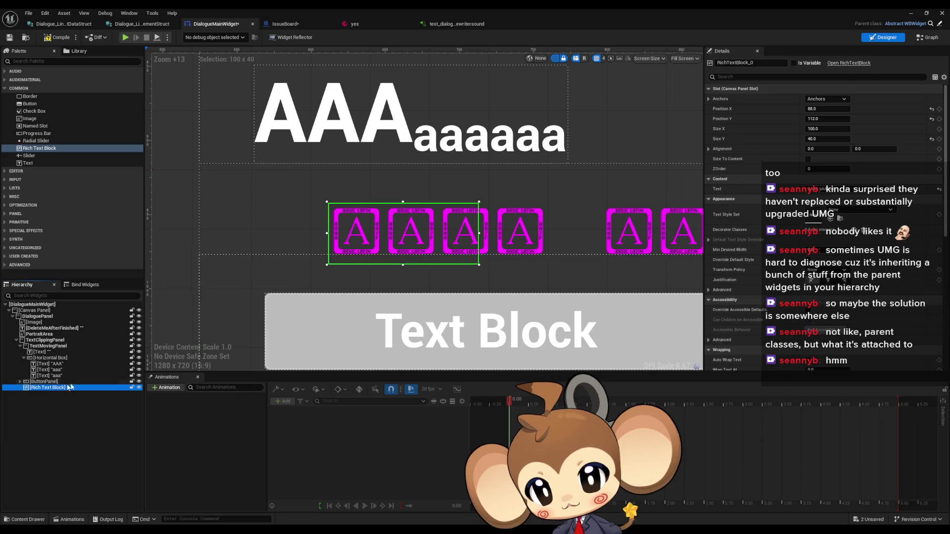
Delete the selected Rich Text Block and zoom the canvas out and back in.
{"action": "key", "text": "Delete"}
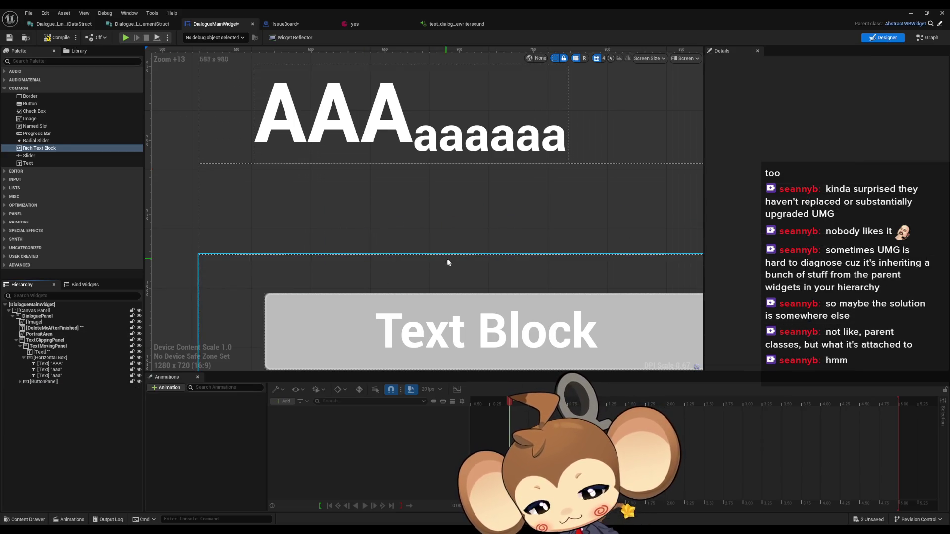
{"action": "scroll", "coordinate": [455, 268], "scroll_direction": "down", "scroll_amount": 6}
{"action": "scroll", "coordinate": [455, 268], "scroll_direction": "down", "scroll_amount": 6}
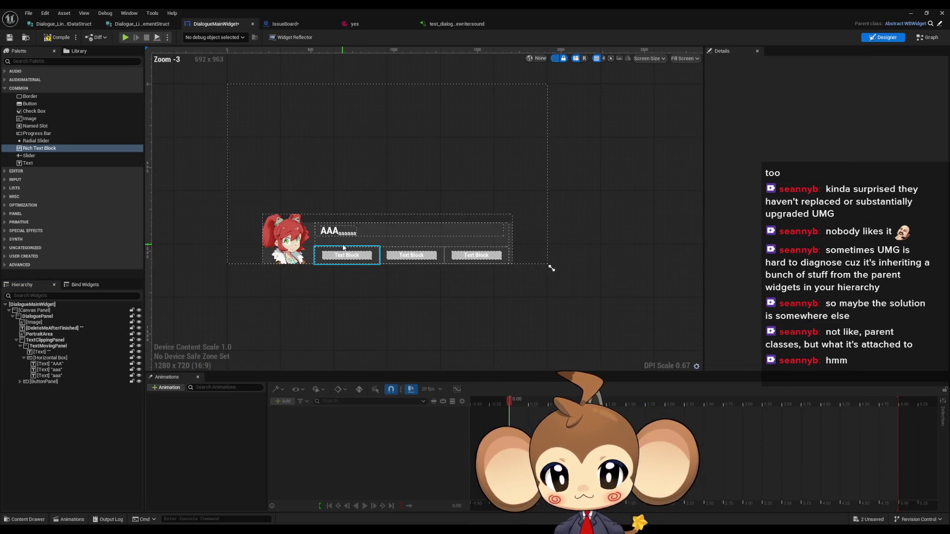
{"action": "scroll", "coordinate": [307, 173], "scroll_direction": "up", "scroll_amount": 3}
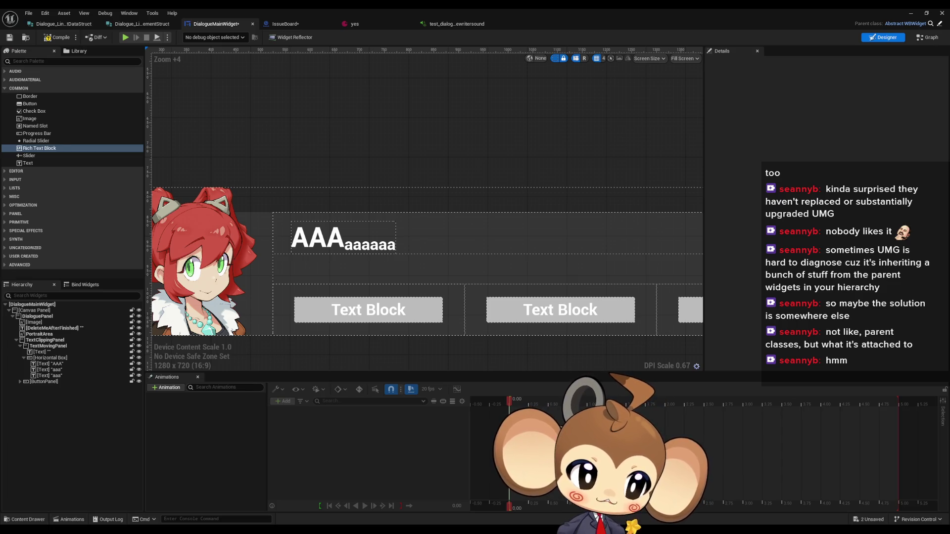
{"action": "scroll", "coordinate": [417, 164], "scroll_direction": "up", "scroll_amount": 5}
Select the large AAA text block and scroll its Details to the Font and Margin settings.
{"action": "left_click", "coordinate": [369, 222]}
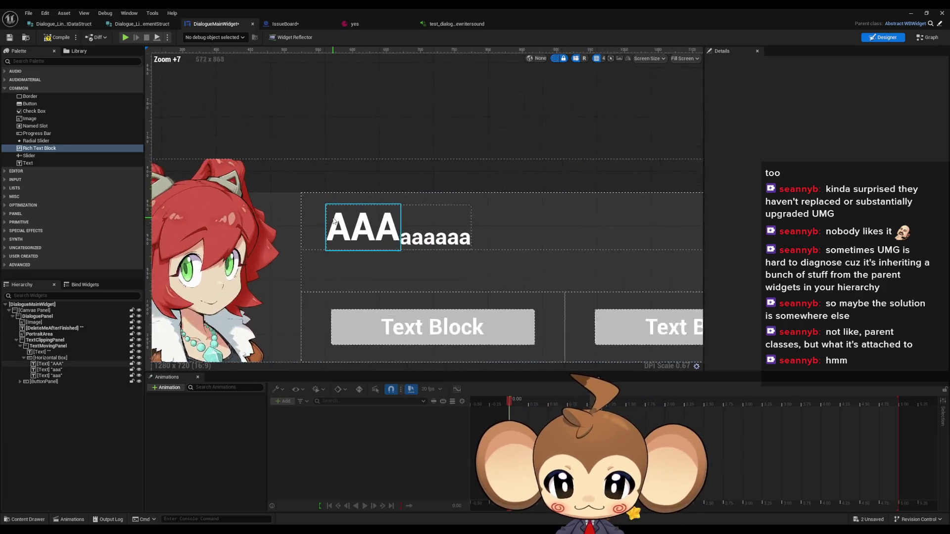
{"action": "left_click", "coordinate": [370, 223]}
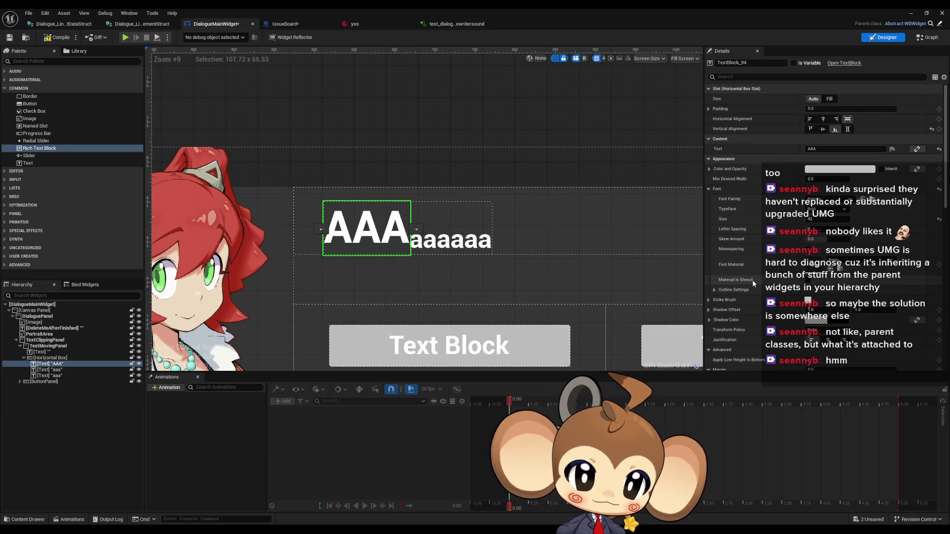
{"action": "scroll", "coordinate": [749, 302], "scroll_direction": "down", "scroll_amount": 1}
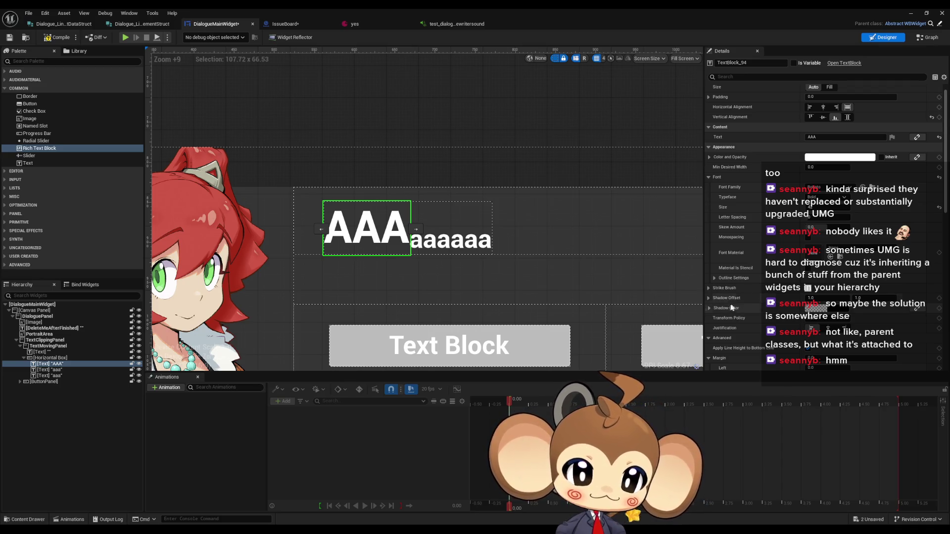
{"action": "scroll", "coordinate": [737, 315], "scroll_direction": "down", "scroll_amount": 1}
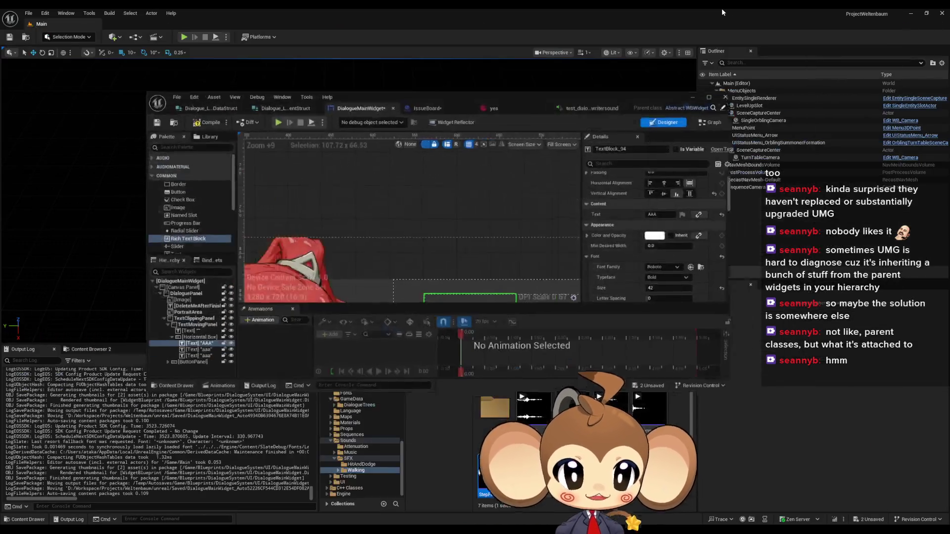
Restore and move the widget editor window, then open Blueprints > DialogueSystem > UI in the Content Browser.
{"action": "double_click", "coordinate": [722, 8]}
{"action": "left_click_drag", "start_coordinate": [548, 101], "coordinate": [324, 16]}
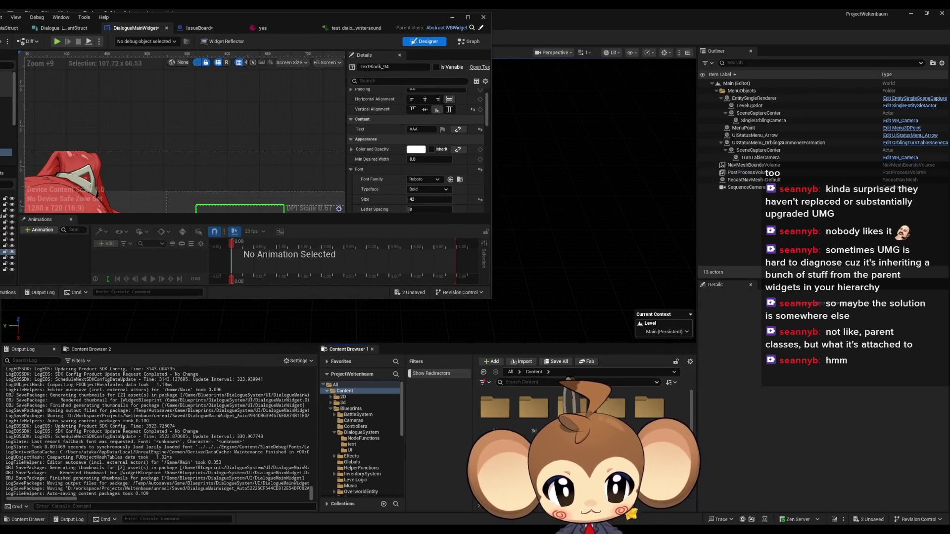
{"action": "double_click", "coordinate": [572, 405]}
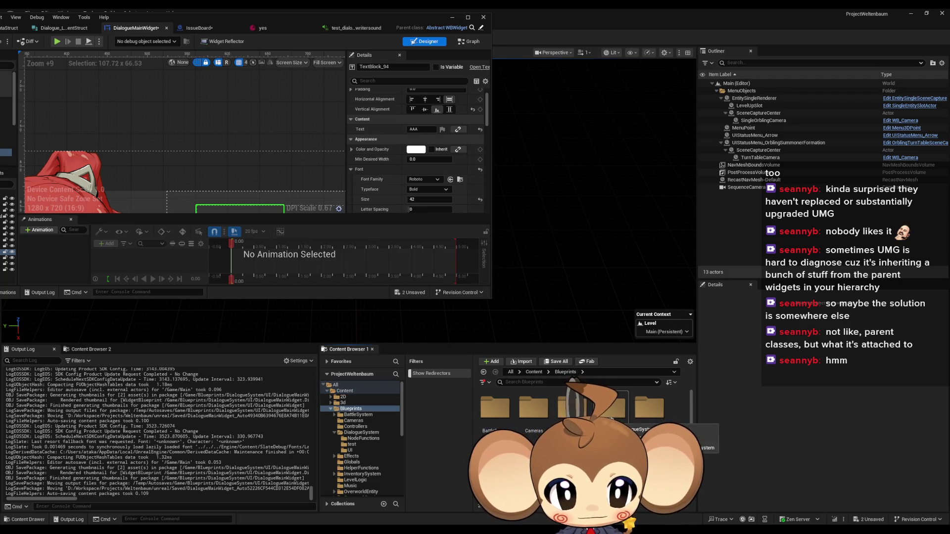
{"action": "double_click", "coordinate": [611, 406]}
{"action": "double_click", "coordinate": [571, 407]}
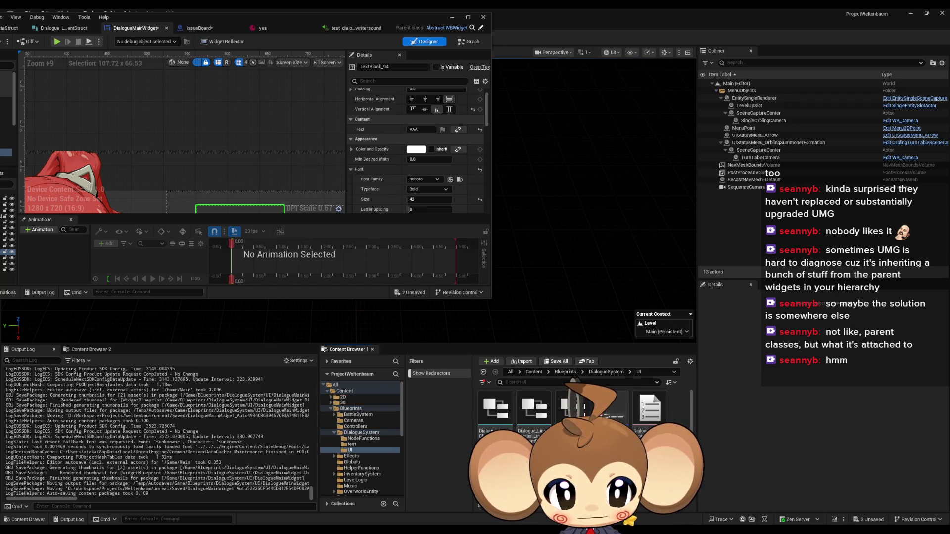
Create a CurveFloat asset from Miscellaneous > Curve named FontSizePaddingWorkaroundCurve.
{"action": "right_click", "coordinate": [618, 403]}
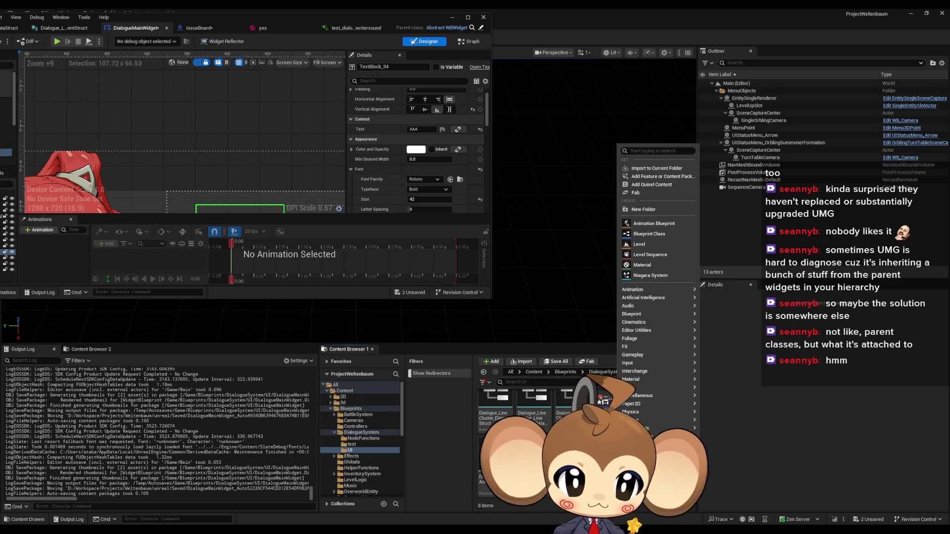
{"action": "mouse_move", "coordinate": [678, 404]}
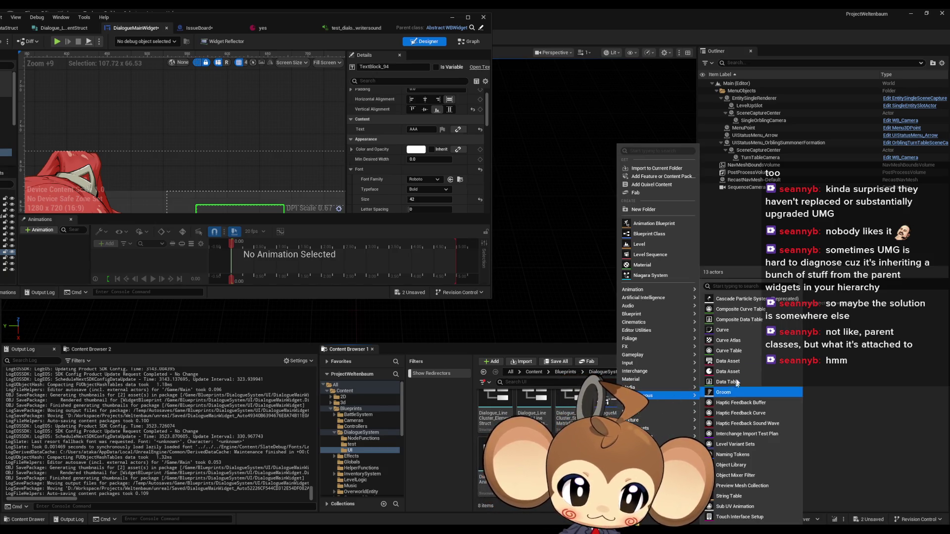
{"action": "left_click", "coordinate": [717, 340]}
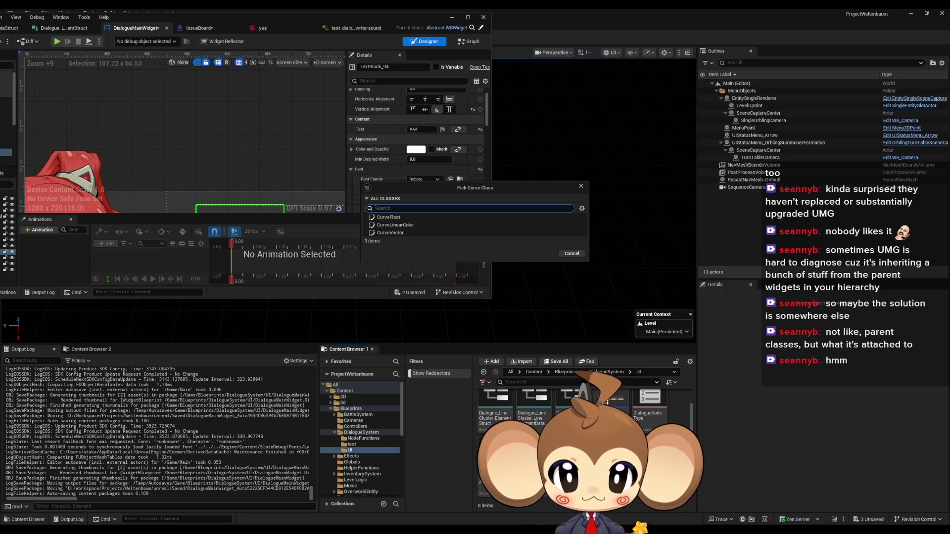
{"action": "left_click", "coordinate": [391, 217]}
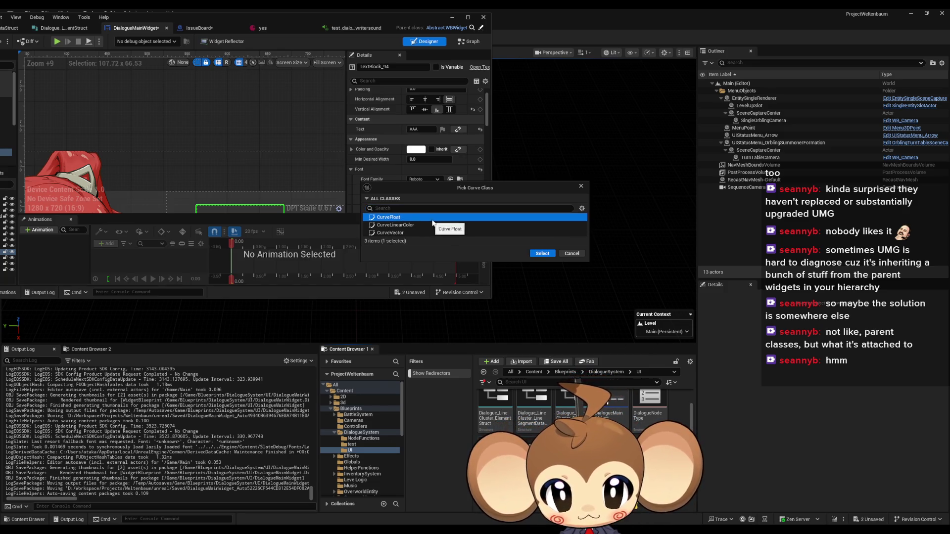
{"action": "left_click", "coordinate": [552, 255]}
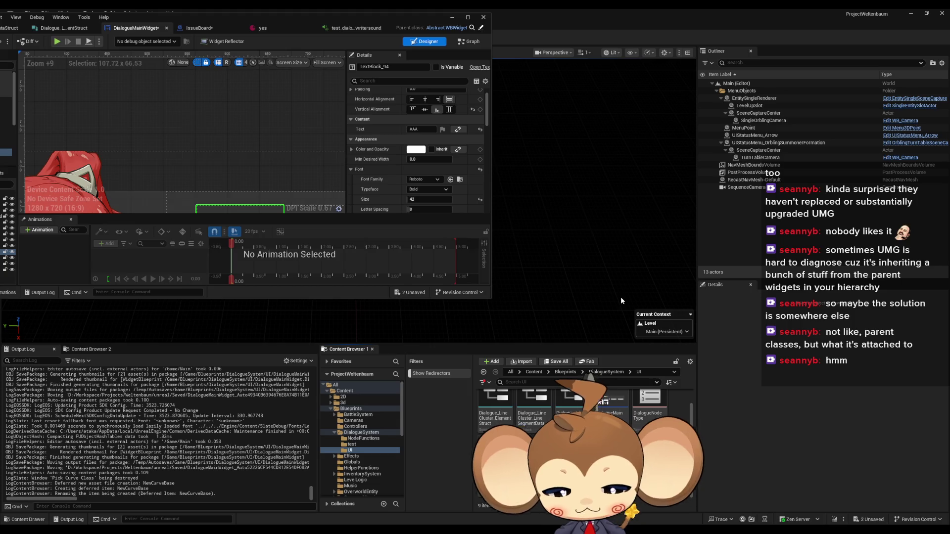
{"action": "key", "text": "Return"}
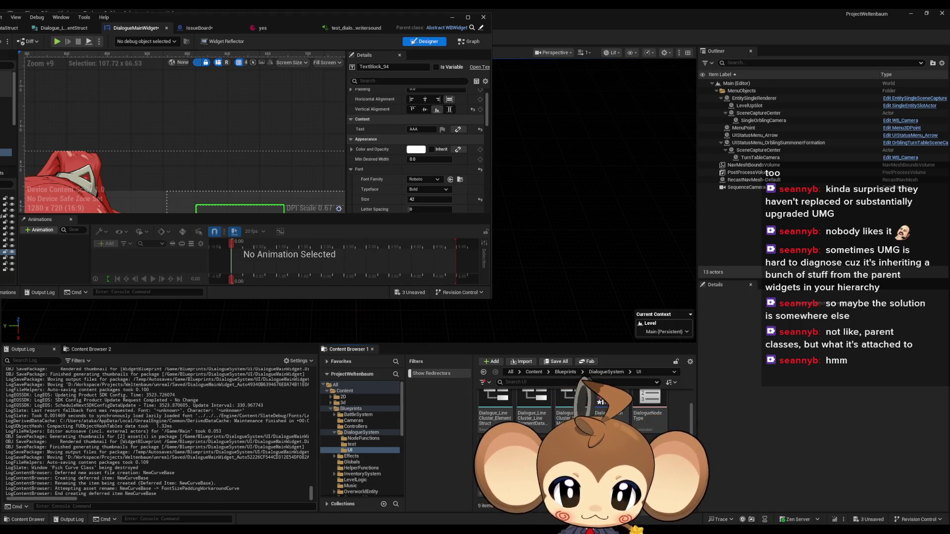
Add the first curve key at time 0, value 0.
{"action": "left_click_drag", "start_coordinate": [239, 20], "coordinate": [429, 94]}
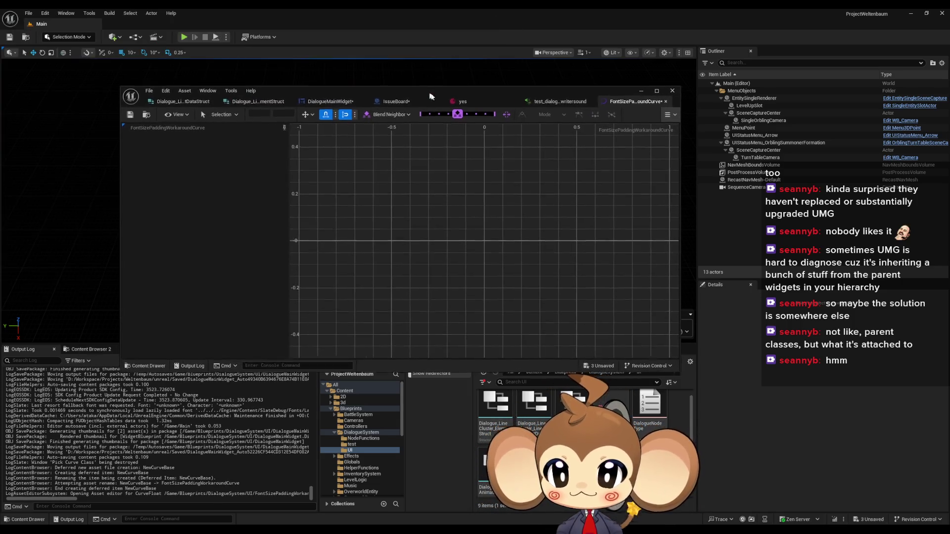
{"action": "right_click", "coordinate": [418, 245]}
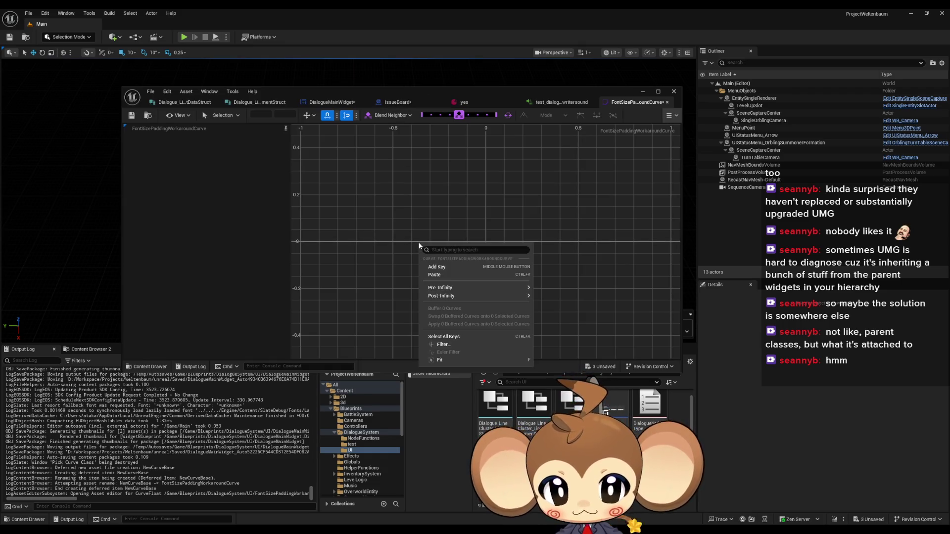
{"action": "left_click", "coordinate": [447, 262]}
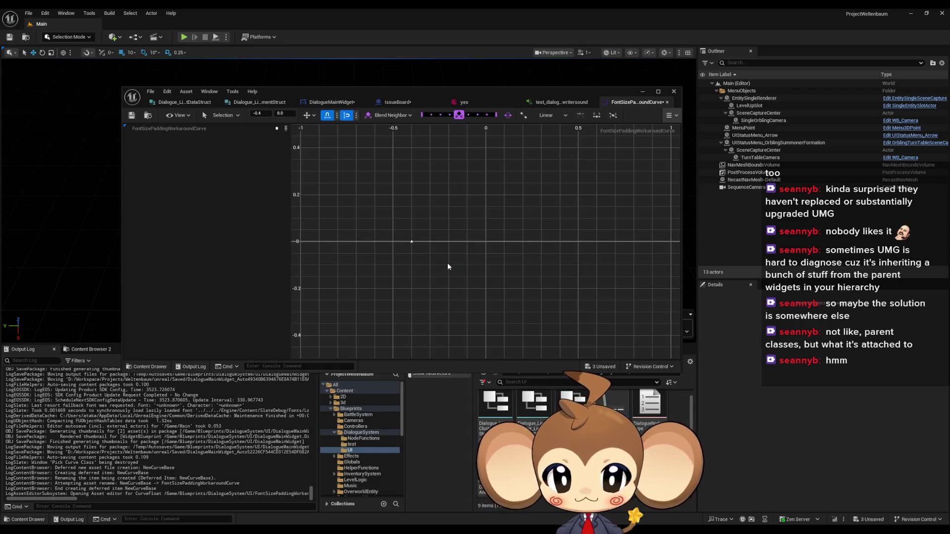
{"action": "left_click_drag", "start_coordinate": [432, 248], "coordinate": [441, 271]}
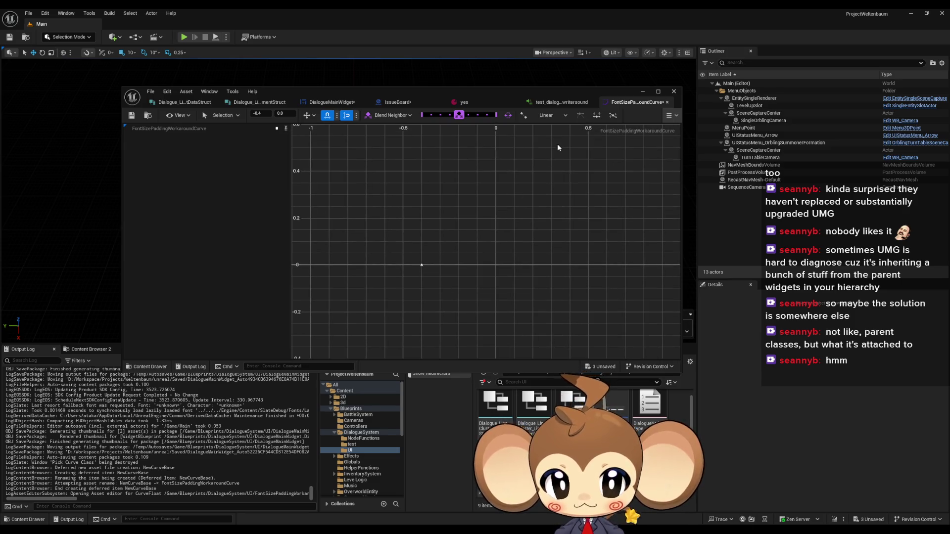
{"action": "left_click", "coordinate": [266, 113]}
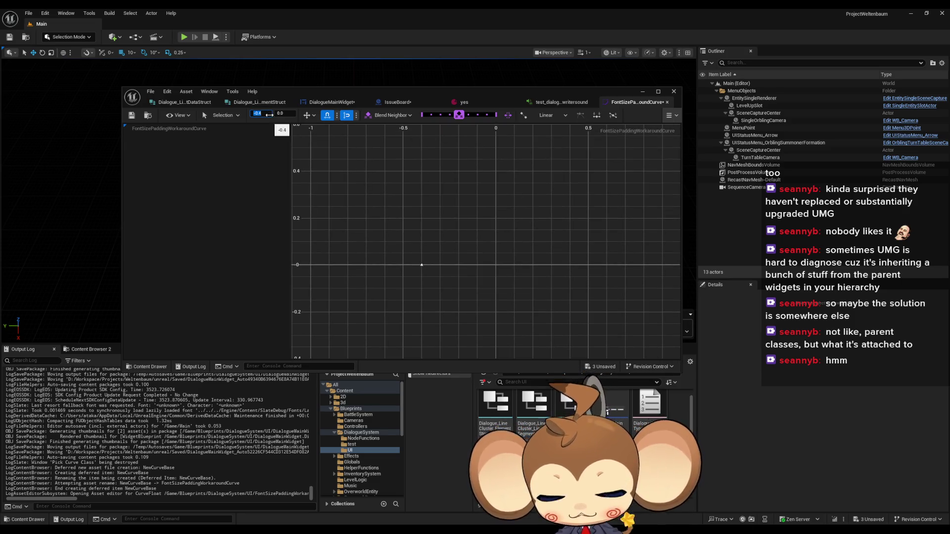
{"action": "type", "text": "0"}
Add a second curve key at time 50 with value -8.5.
{"action": "right_click", "coordinate": [529, 267]}
{"action": "left_click", "coordinate": [547, 289]}
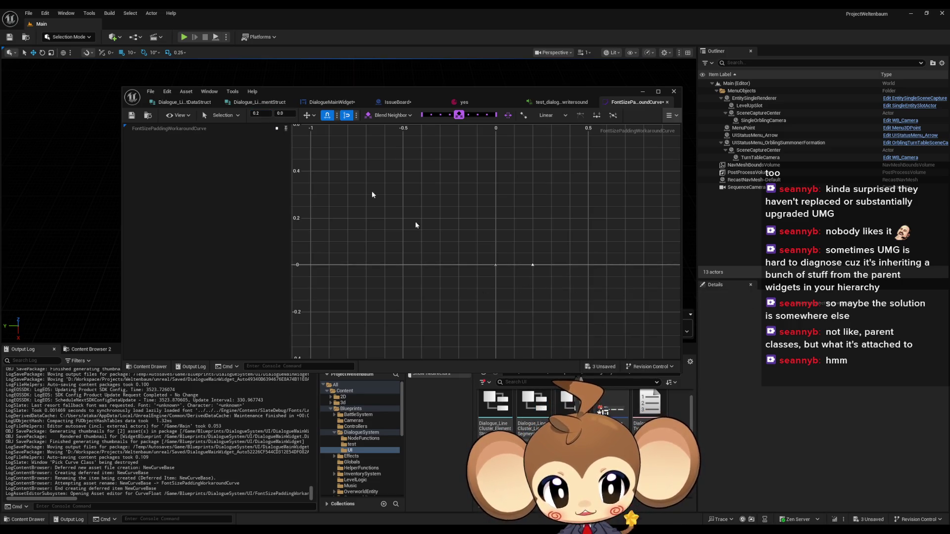
{"action": "left_click", "coordinate": [266, 114]}
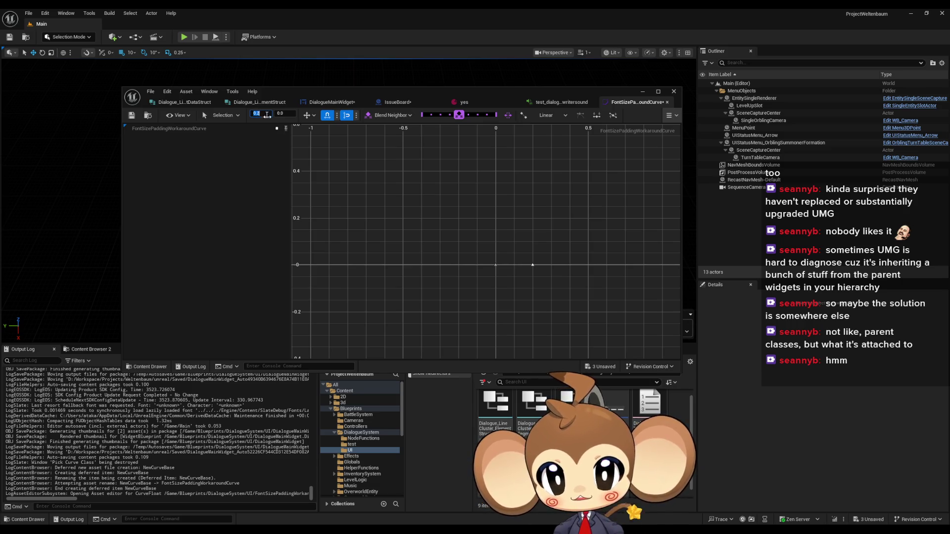
{"action": "type", "text": "50"}
{"action": "key", "text": "Return"}
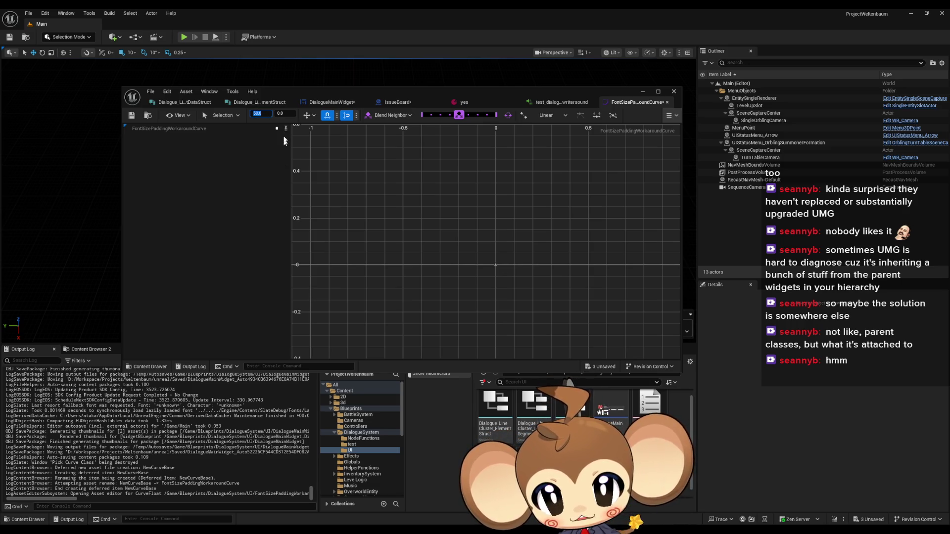
{"action": "left_click", "coordinate": [291, 113]}
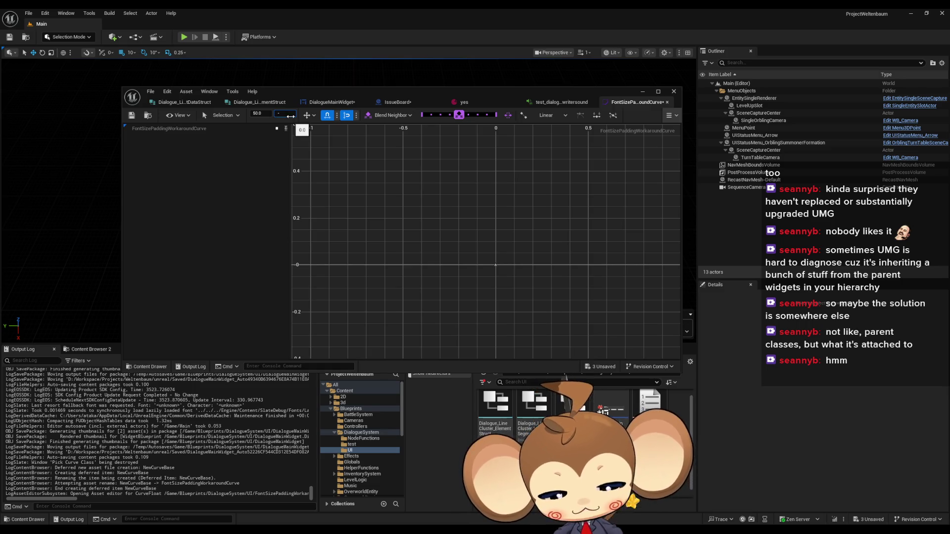
{"action": "type", "text": "-0.5"}
{"action": "key", "text": "Return"}
Save the curve asset and return to the DialogueMainWidget designer.
{"action": "scroll", "coordinate": [577, 317], "scroll_direction": "down", "scroll_amount": 3}
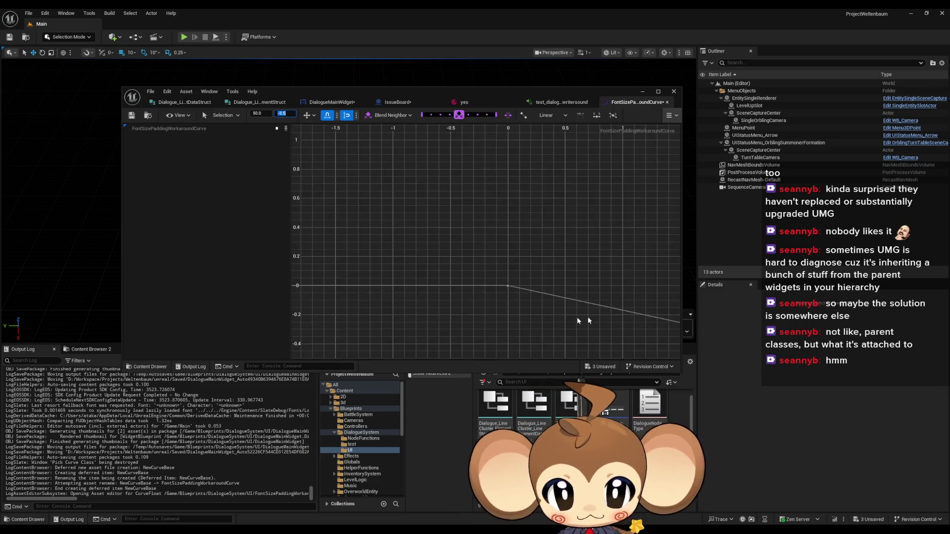
{"action": "scroll", "coordinate": [345, 247], "scroll_direction": "down", "scroll_amount": 6}
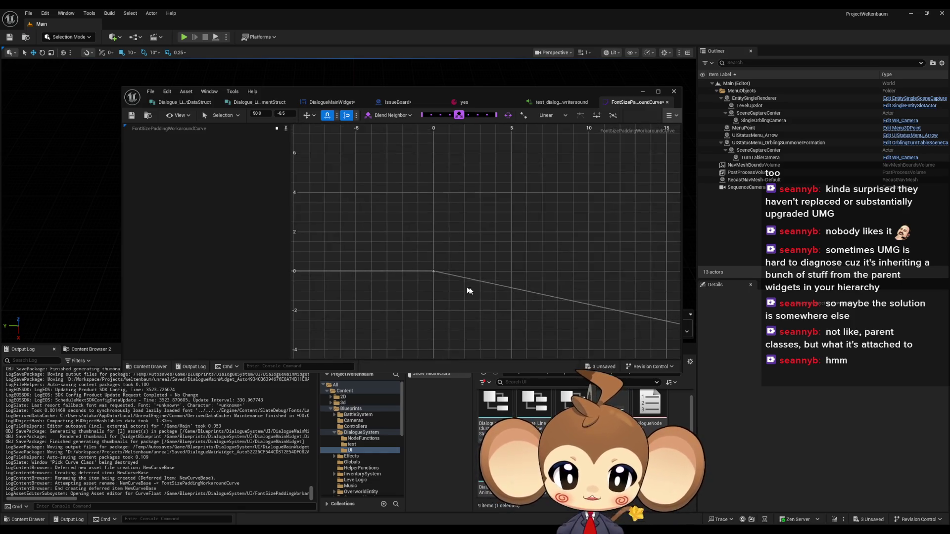
{"action": "scroll", "coordinate": [421, 290], "scroll_direction": "down", "scroll_amount": 5}
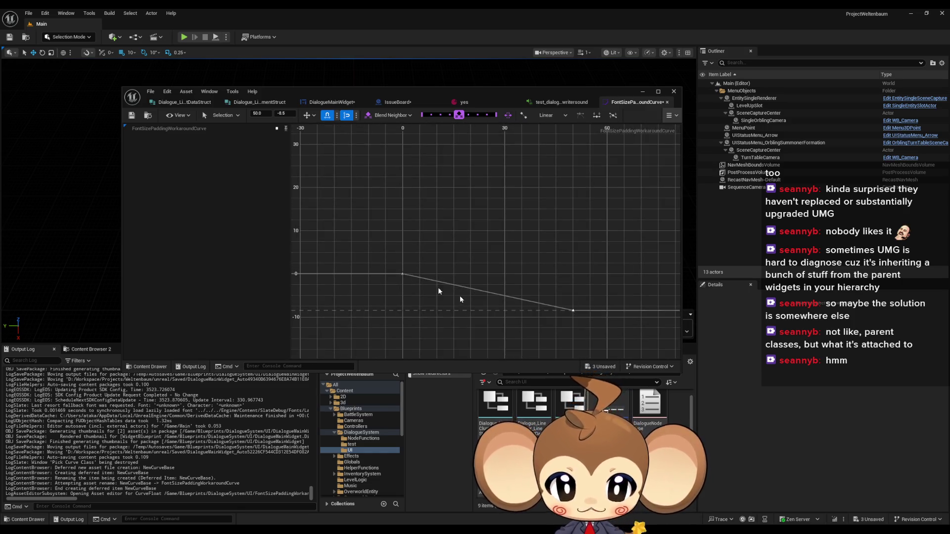
{"action": "left_click", "coordinate": [132, 115]}
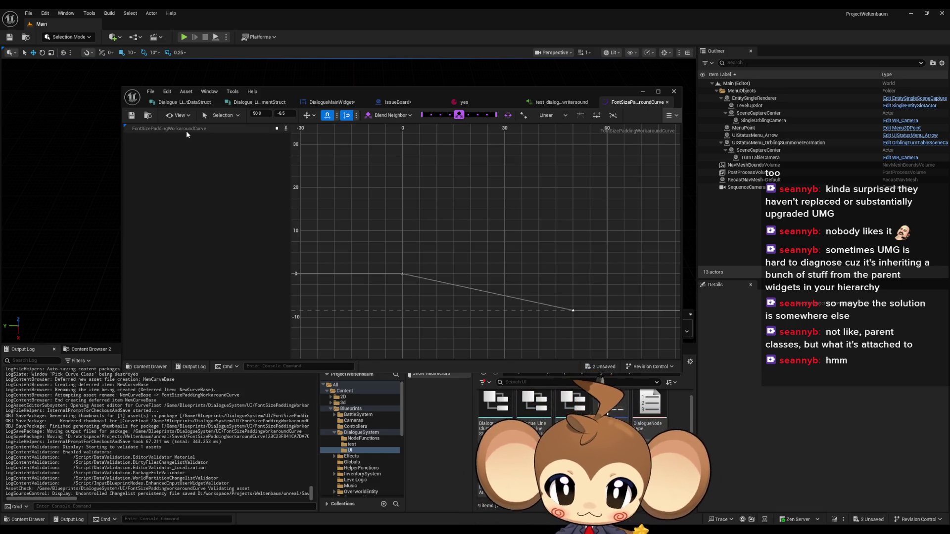
{"action": "left_click", "coordinate": [331, 102]}
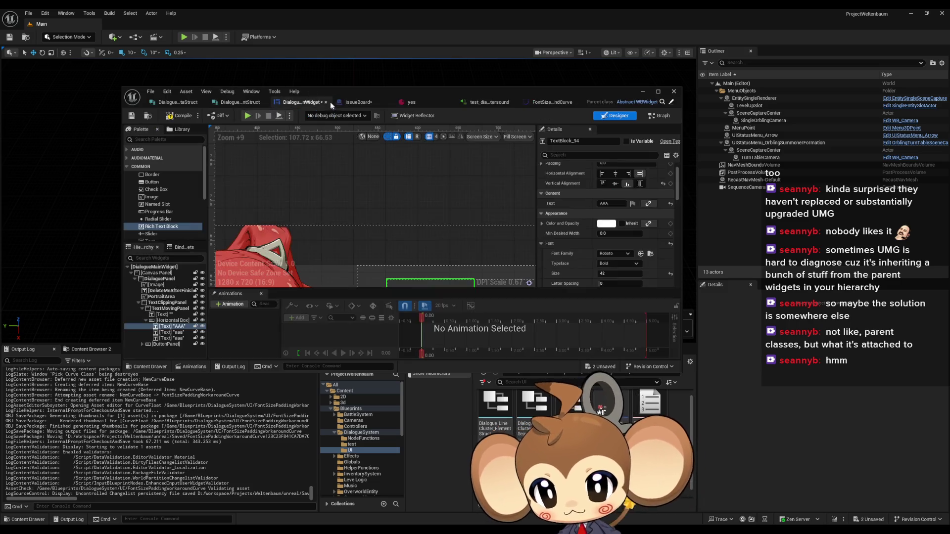
Maximise the widget editor, switch to Graph, and select the CreateTextSegmentAddToCurrentLineAndExecuteTags function.
{"action": "left_click_drag", "start_coordinate": [499, 91], "coordinate": [482, 59]}
{"action": "double_click", "coordinate": [481, 59]}
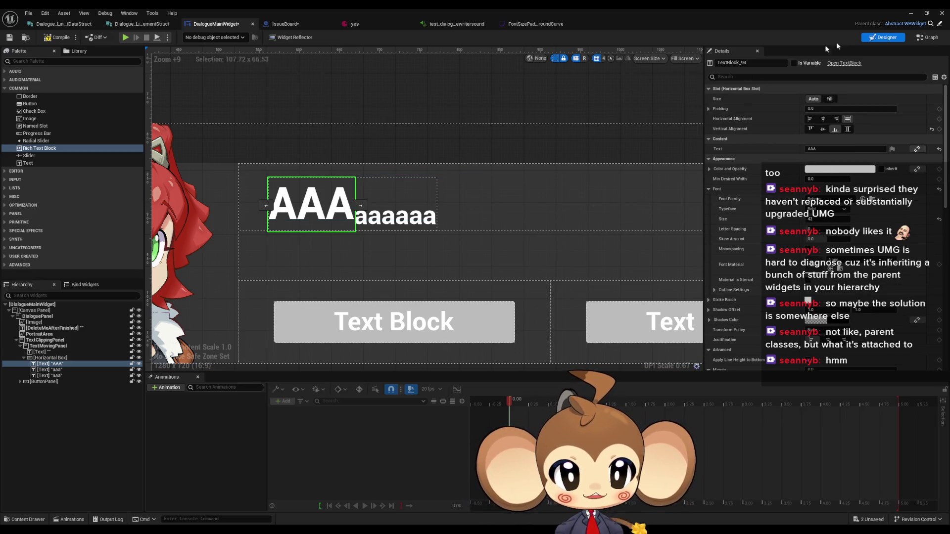
{"action": "left_click", "coordinate": [927, 39]}
{"action": "scroll", "coordinate": [486, 255], "scroll_direction": "up", "scroll_amount": 7}
{"action": "mouse_move", "coordinate": [608, 184]}
{"action": "left_mouse_down"}
{"action": "mouse_move", "coordinate": [610, 146]}
{"action": "mouse_move", "coordinate": [581, 212]}
{"action": "mouse_move", "coordinate": [644, 216]}
{"action": "left_mouse_up"}
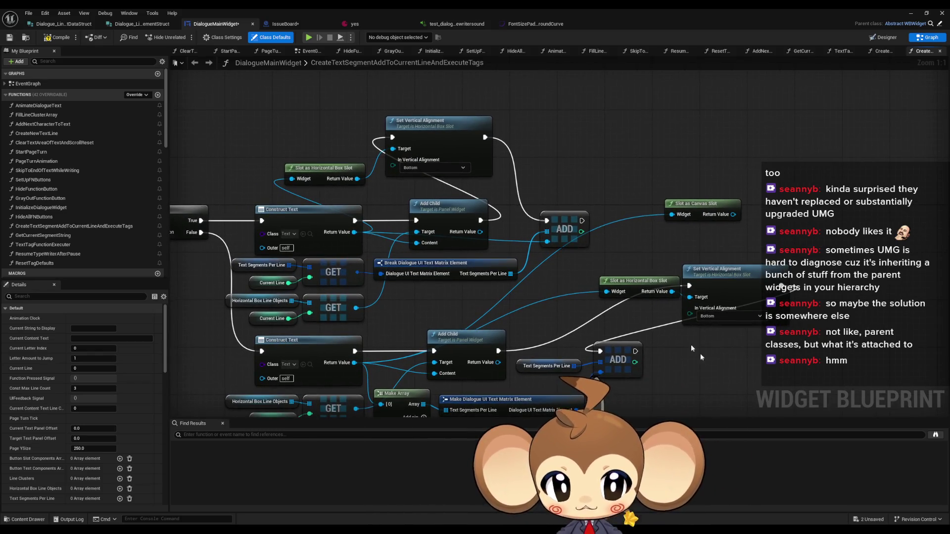
{"action": "left_click_drag", "start_coordinate": [557, 305], "coordinate": [685, 286]}
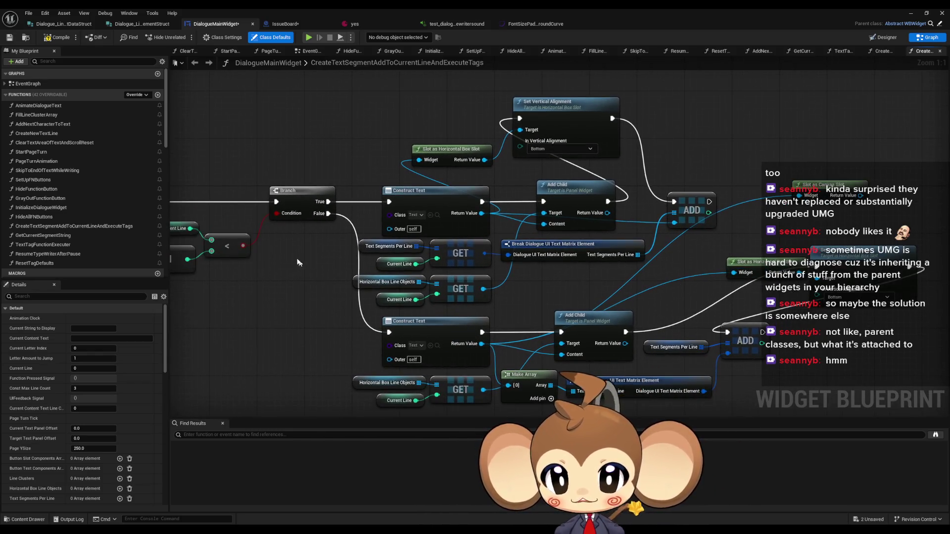
{"action": "left_click", "coordinate": [60, 228]}
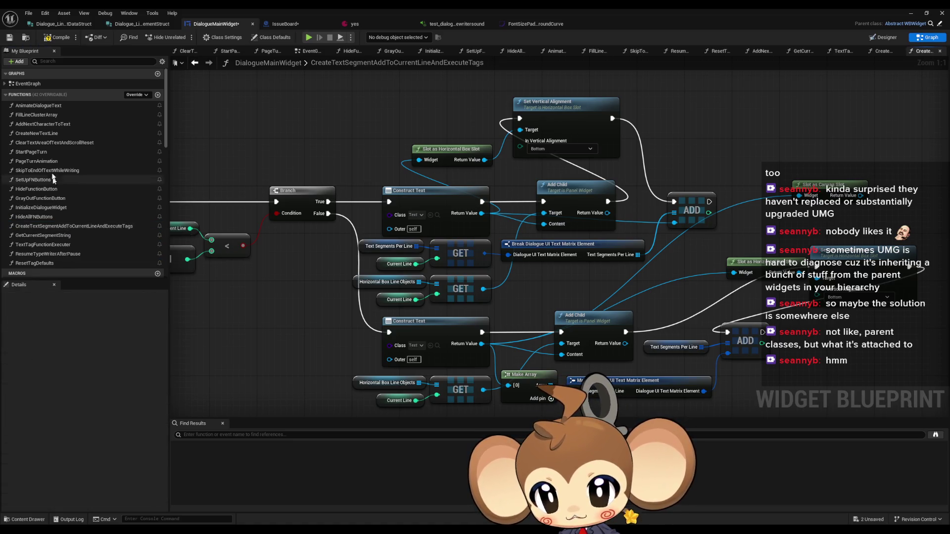
Open TextTagFunctionExecuter and delete its Print String debug nodes and leftover reroute node.
{"action": "double_click", "coordinate": [40, 235]}
{"action": "left_click", "coordinate": [48, 247]}
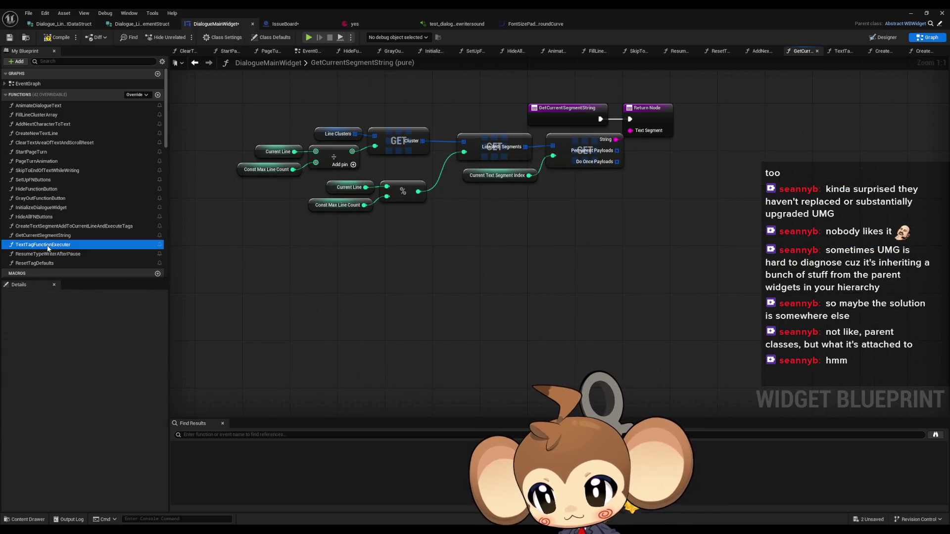
{"action": "double_click", "coordinate": [48, 245]}
{"action": "scroll", "coordinate": [394, 288], "scroll_direction": "down", "scroll_amount": 3}
{"action": "scroll", "coordinate": [424, 253], "scroll_direction": "up", "scroll_amount": 5}
{"action": "mouse_move", "coordinate": [431, 197]}
{"action": "left_mouse_down"}
{"action": "mouse_move", "coordinate": [485, 218]}
{"action": "mouse_move", "coordinate": [563, 304]}
{"action": "left_mouse_up"}
{"action": "key", "text": "Delete"}
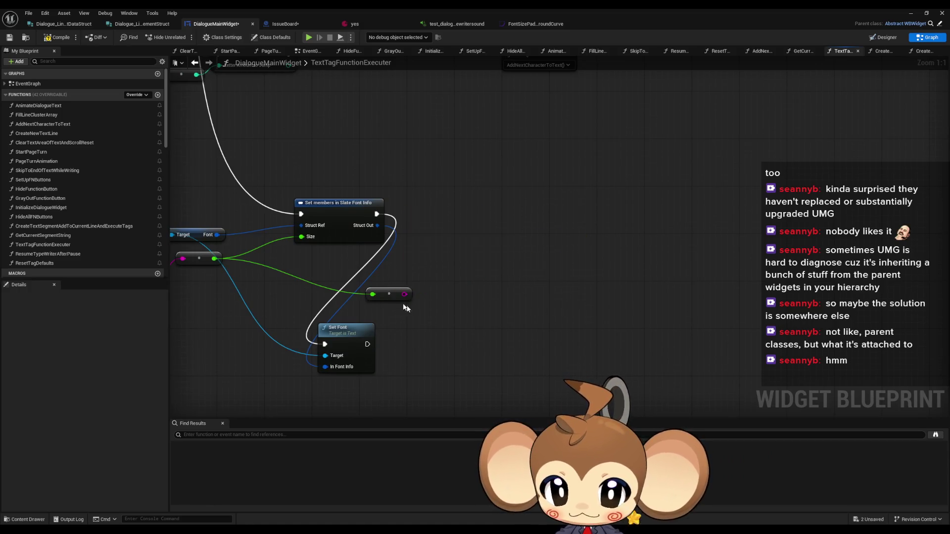
{"action": "left_click", "coordinate": [406, 303]}
{"action": "key", "text": "Delete"}
Wire Set Font to run after Set members in Slate Font Info and tidy the nodes.
{"action": "left_click_drag", "start_coordinate": [349, 334], "coordinate": [449, 204]}
{"action": "left_click_drag", "start_coordinate": [394, 299], "coordinate": [492, 281]}
{"action": "scroll", "coordinate": [407, 281], "scroll_direction": "down", "scroll_amount": 1}
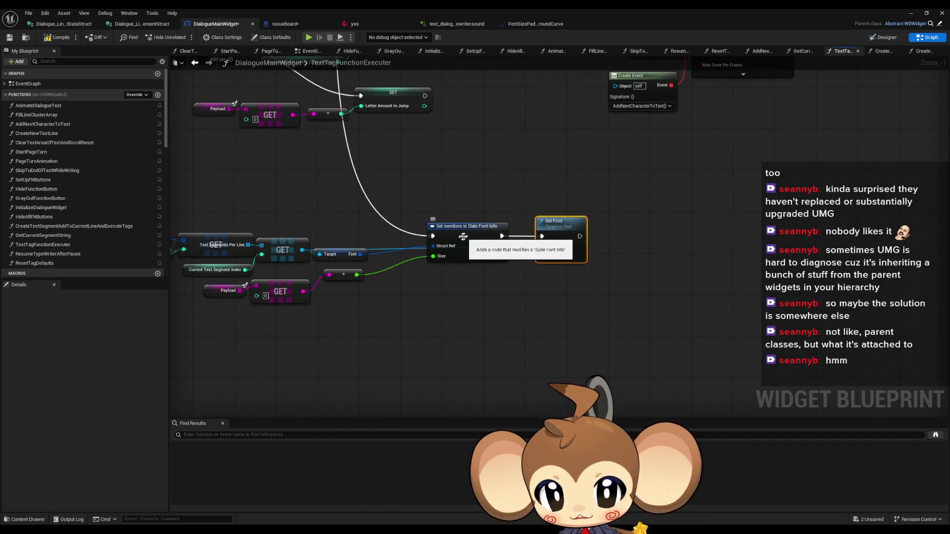
{"action": "left_click_drag", "start_coordinate": [456, 237], "coordinate": [434, 207]}
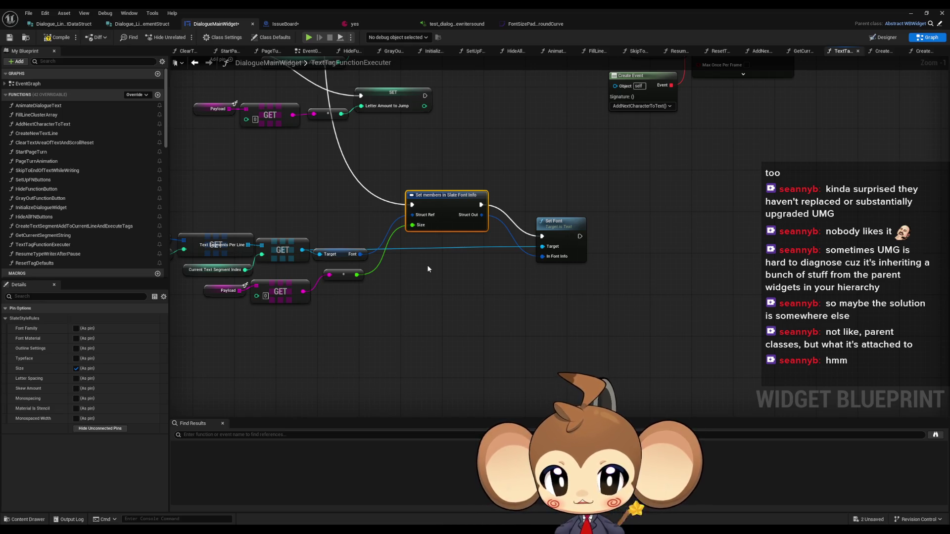
{"action": "left_click", "coordinate": [356, 255]}
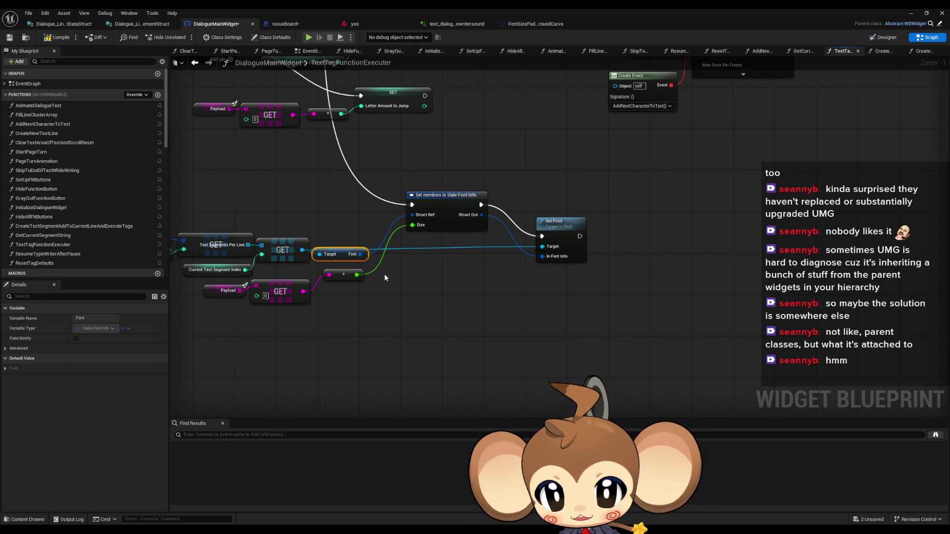
{"action": "left_click_drag", "start_coordinate": [330, 276], "coordinate": [395, 290]}
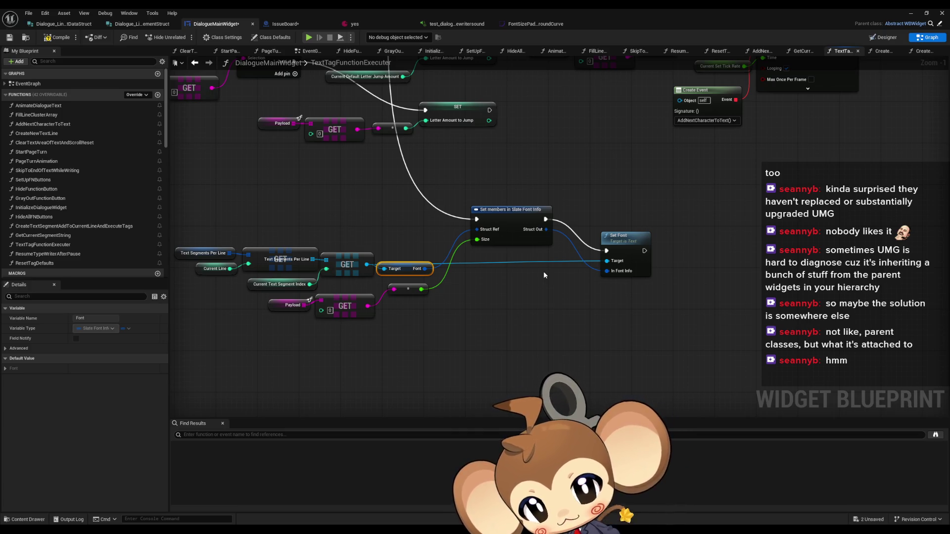
{"action": "left_click_drag", "start_coordinate": [495, 332], "coordinate": [474, 329]}
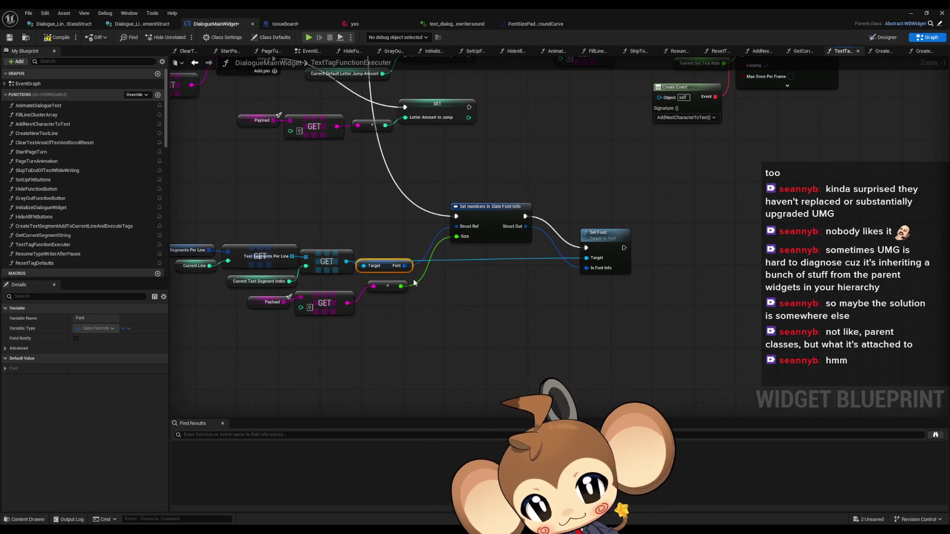
{"action": "left_click_drag", "start_coordinate": [345, 262], "coordinate": [479, 300]}
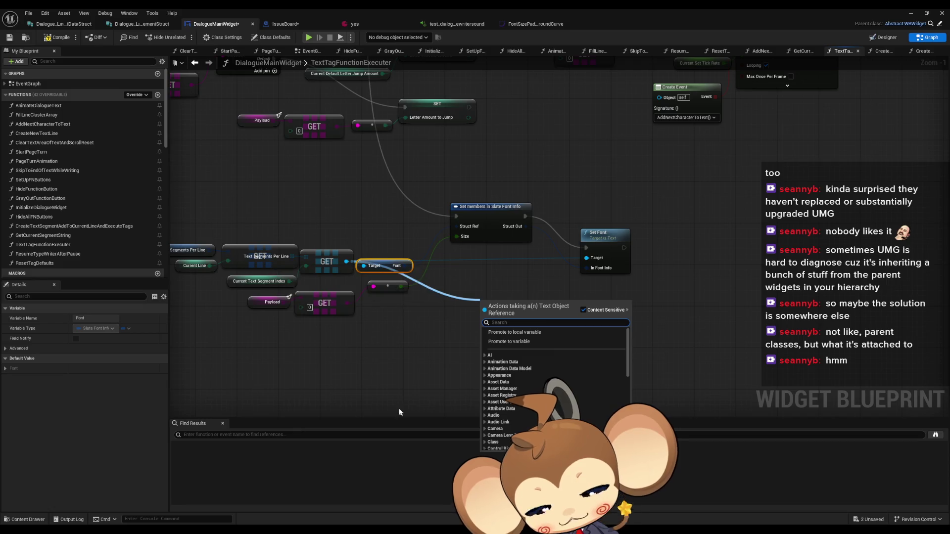
Add a Slot as Canvas Slot node fed from the GET output.
{"action": "type", "text": "padd"}
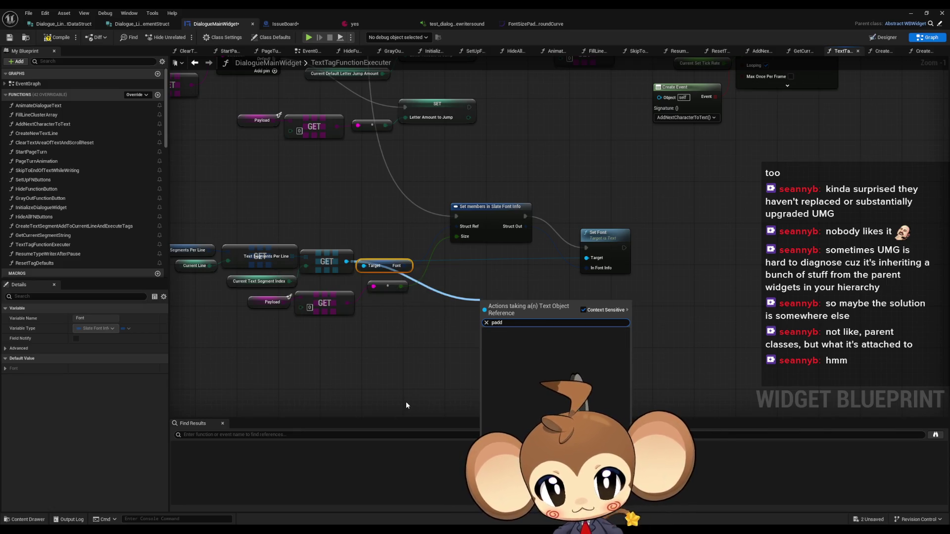
{"action": "left_click", "coordinate": [385, 403]}
{"action": "left_click_drag", "start_coordinate": [385, 402], "coordinate": [419, 391]}
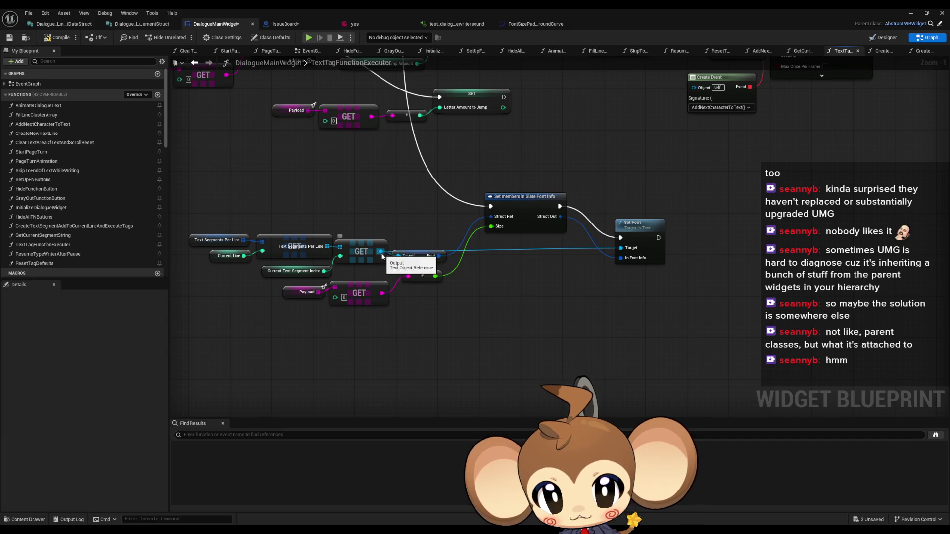
{"action": "left_click_drag", "start_coordinate": [381, 251], "coordinate": [468, 307]}
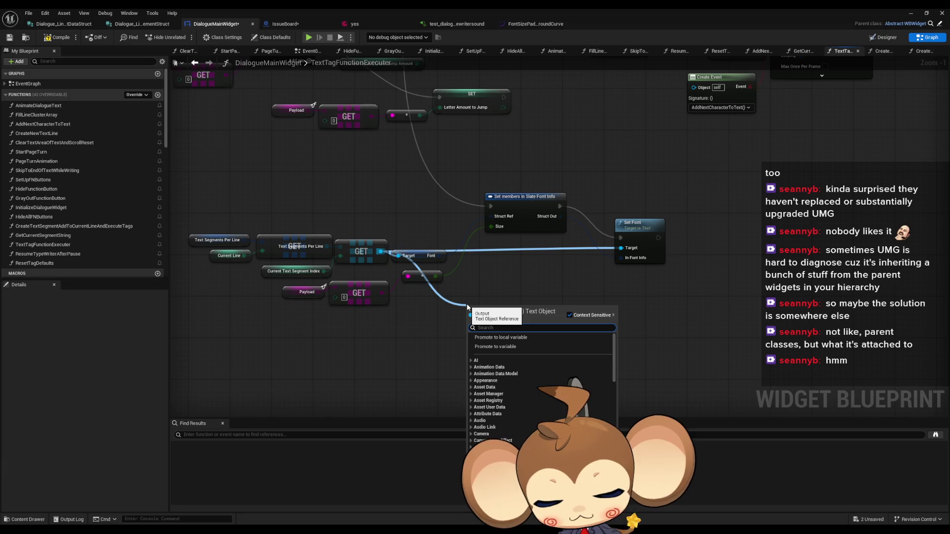
{"action": "type", "text": "canv"}
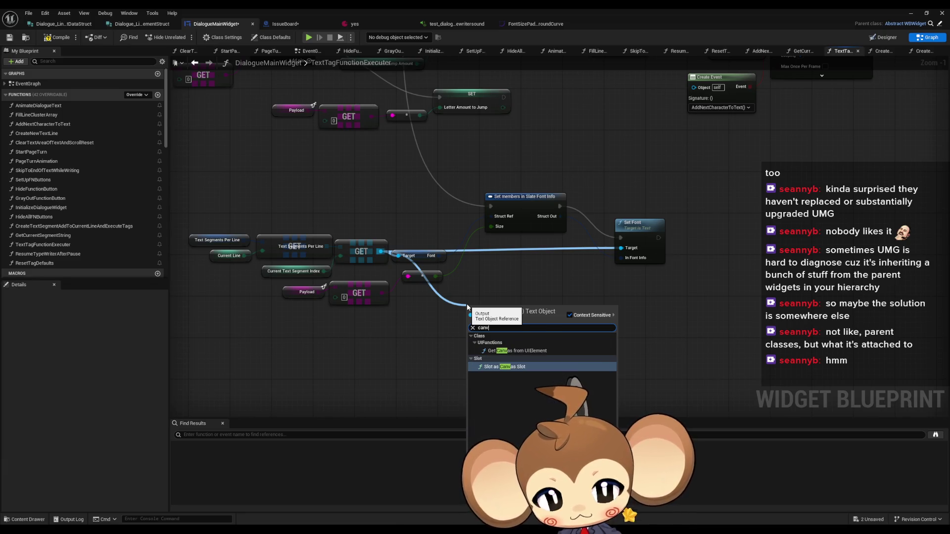
{"action": "key", "text": "Return"}
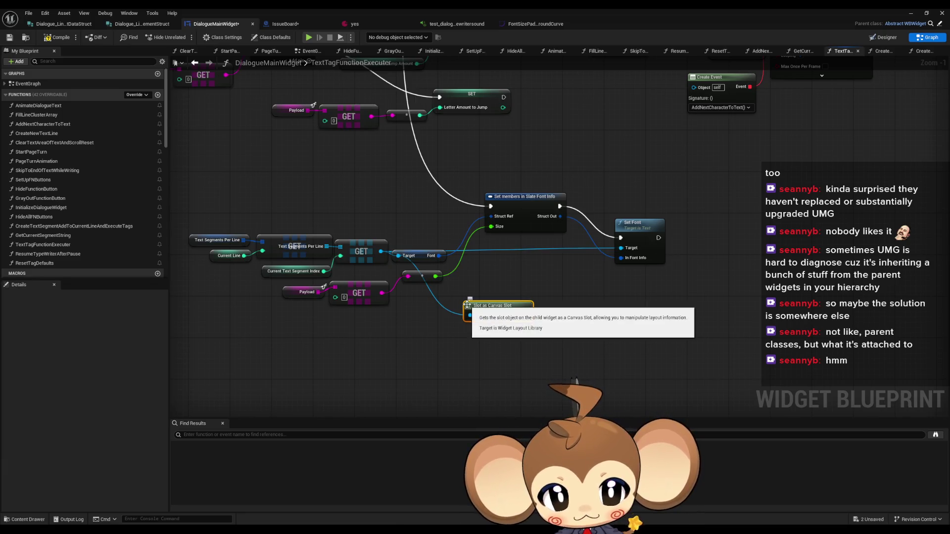
{"action": "mouse_move", "coordinate": [500, 310]}
{"action": "left_mouse_down"}
{"action": "mouse_move", "coordinate": [447, 325]}
{"action": "mouse_move", "coordinate": [444, 317]}
{"action": "left_mouse_up"}
Search text and padding actions, check the Designer hierarchy, then pull a new wire from GET.
{"action": "mouse_move", "coordinate": [382, 251]}
{"action": "left_mouse_down"}
{"action": "mouse_move", "coordinate": [423, 373]}
{"action": "mouse_move", "coordinate": [418, 365]}
{"action": "left_mouse_up"}
{"action": "type", "text": "text"}
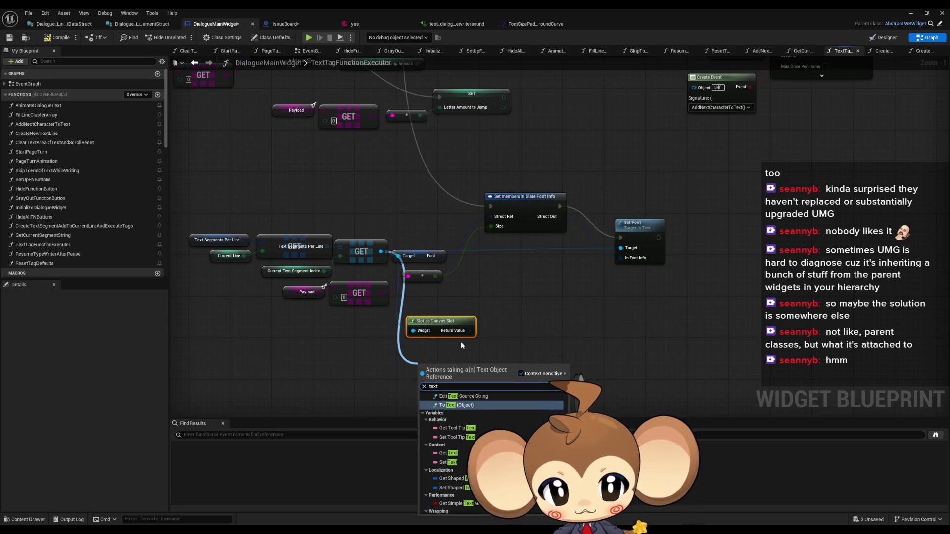
{"action": "left_click", "coordinate": [480, 336]}
{"action": "left_click_drag", "start_coordinate": [469, 331], "coordinate": [508, 322]}
{"action": "type", "text": "padding"}
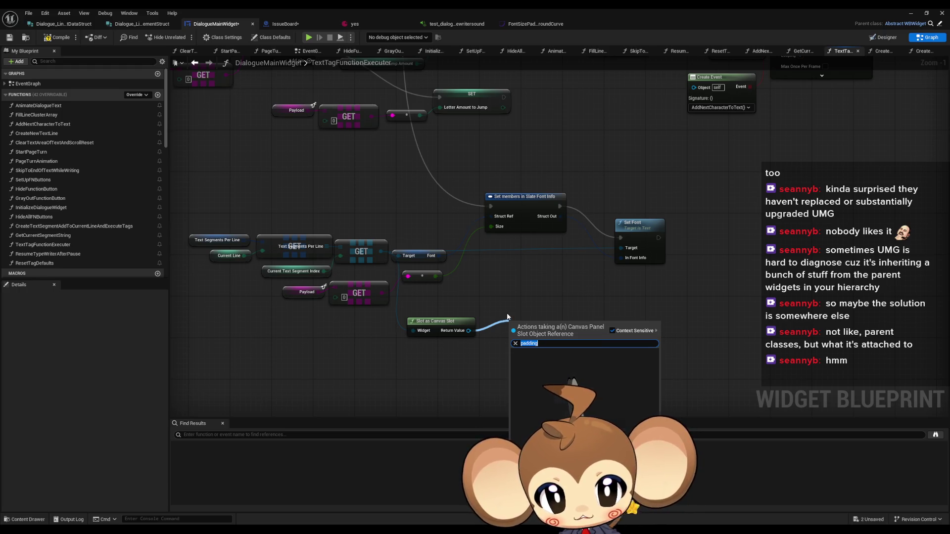
{"action": "key", "text": "Escape"}
{"action": "left_click_drag", "start_coordinate": [509, 329], "coordinate": [405, 289]}
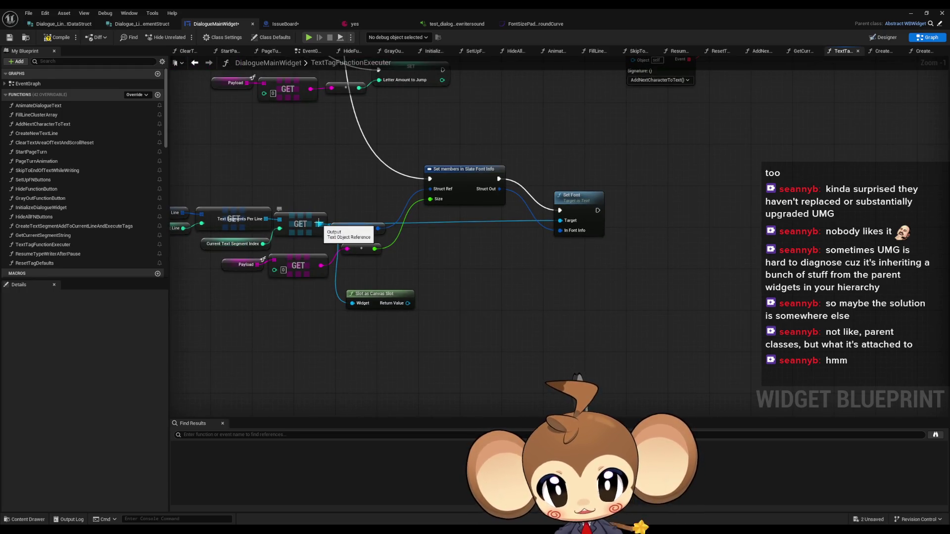
{"action": "left_click_drag", "start_coordinate": [319, 224], "coordinate": [415, 266]}
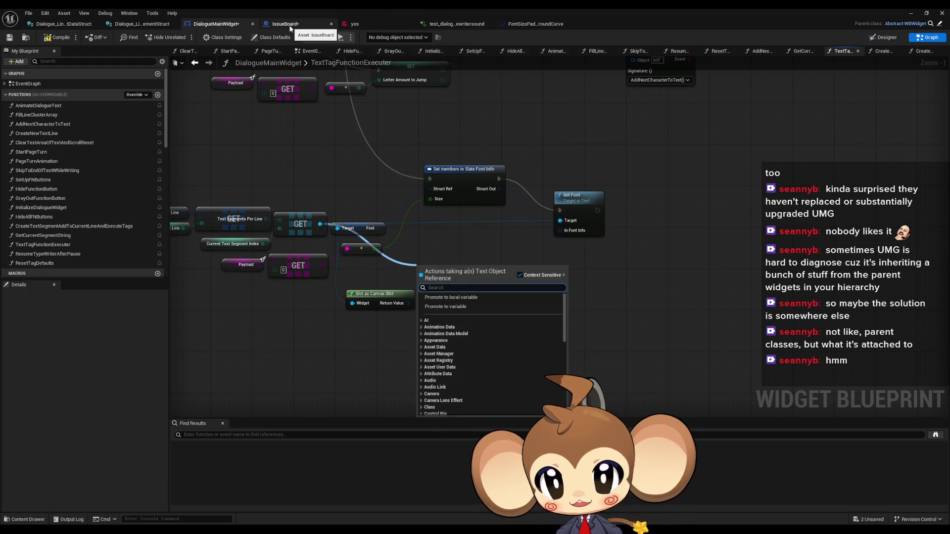
{"action": "left_click", "coordinate": [883, 37]}
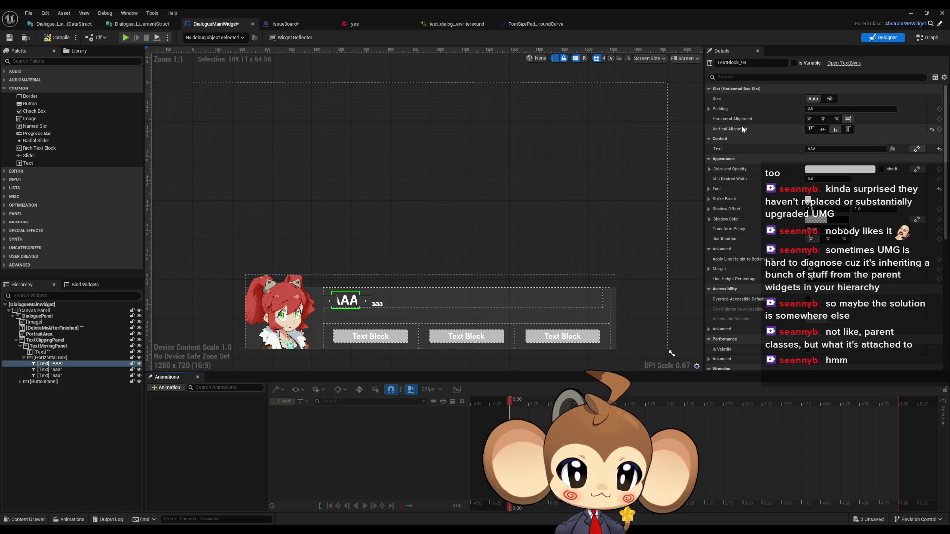
{"action": "left_click", "coordinate": [919, 39]}
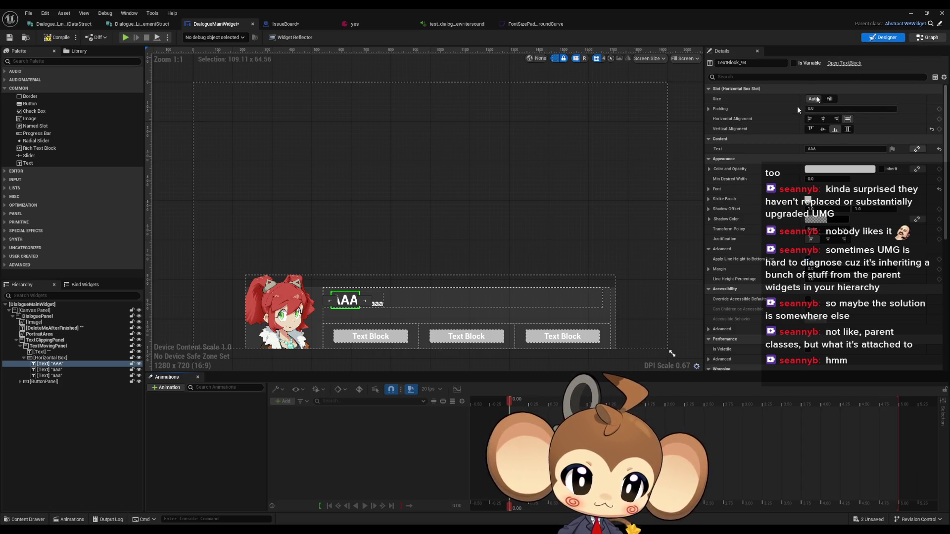
{"action": "left_click_drag", "start_coordinate": [321, 224], "coordinate": [423, 274]}
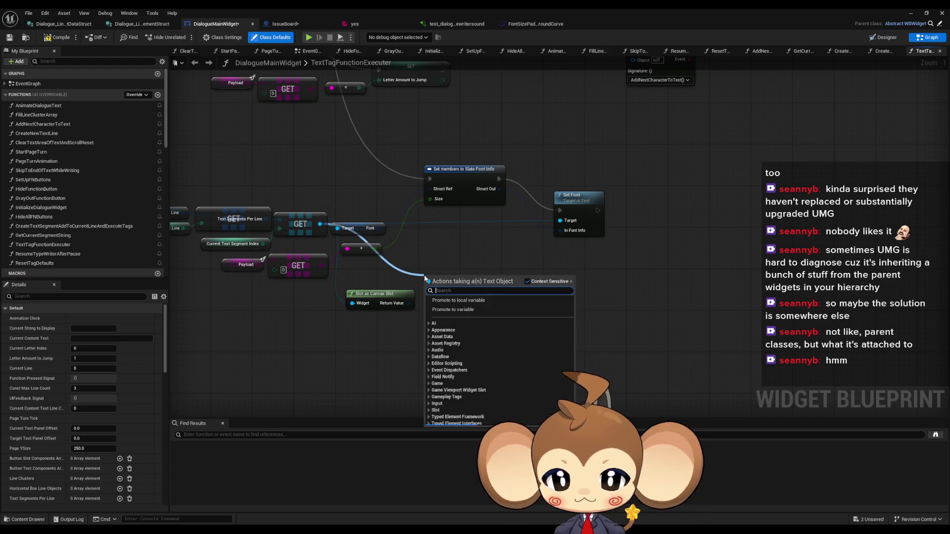
Add a Slot as Horizontal Box Slot node and a Set Padding node from it.
{"action": "type", "text": "hori"}
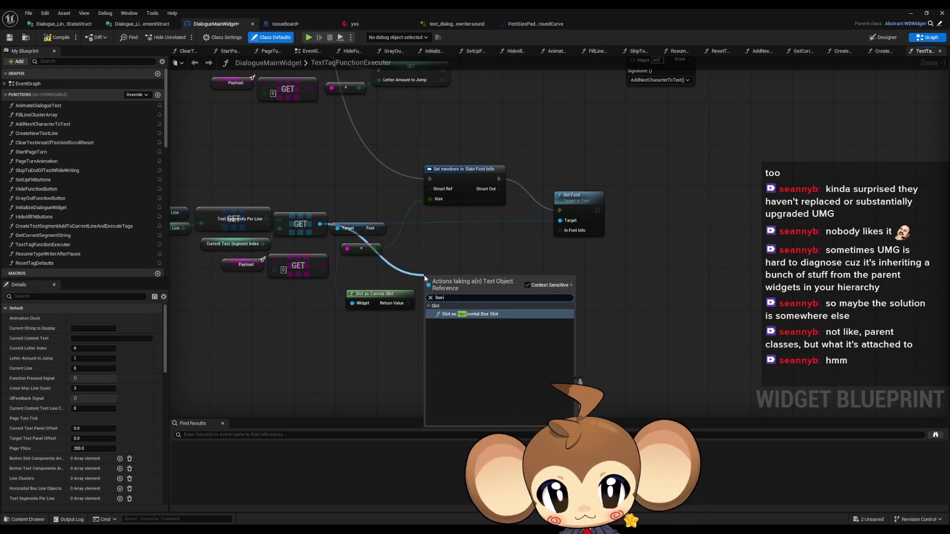
{"action": "key", "text": "Return"}
{"action": "left_click_drag", "start_coordinate": [490, 287], "coordinate": [528, 295]}
{"action": "type", "text": "pad"}
{"action": "key", "text": "Return"}
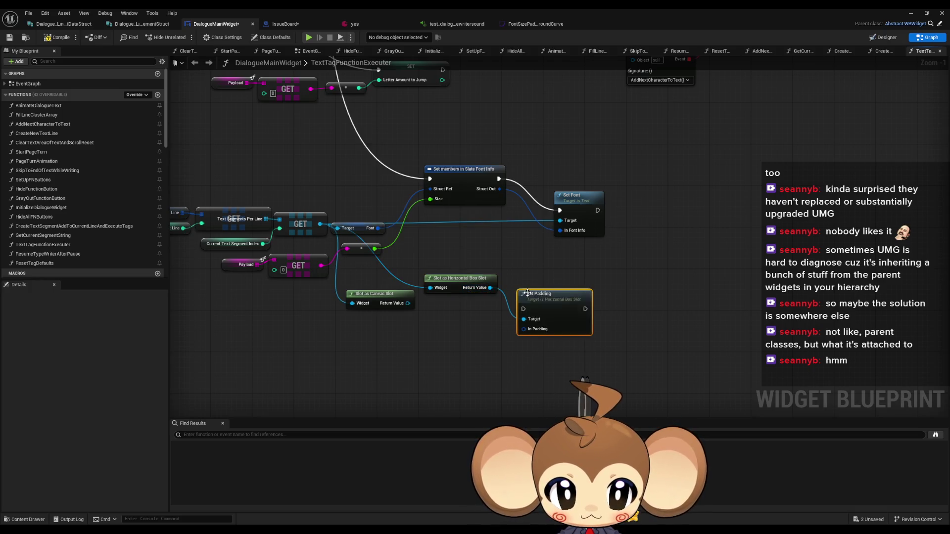
Feed Set Padding from a Make Margin node, run it after Set Font, and add a new variable.
{"action": "left_click_drag", "start_coordinate": [524, 329], "coordinate": [472, 340]}
{"action": "type", "text": "make"}
{"action": "key", "text": "Return"}
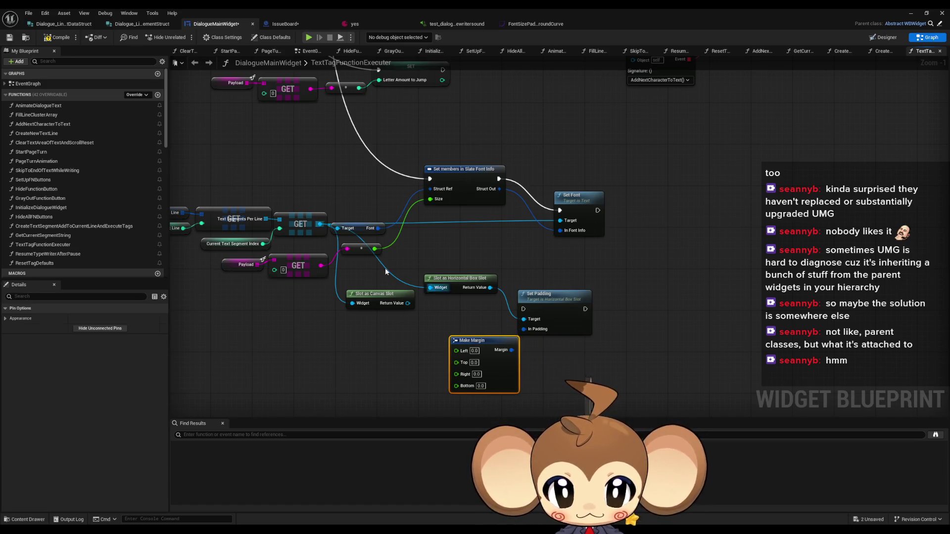
{"action": "mouse_move", "coordinate": [560, 299]}
{"action": "left_mouse_down"}
{"action": "mouse_move", "coordinate": [600, 283]}
{"action": "mouse_move", "coordinate": [657, 205]}
{"action": "left_mouse_up"}
{"action": "left_click_drag", "start_coordinate": [597, 210], "coordinate": [622, 215]}
{"action": "left_click", "coordinate": [576, 309]}
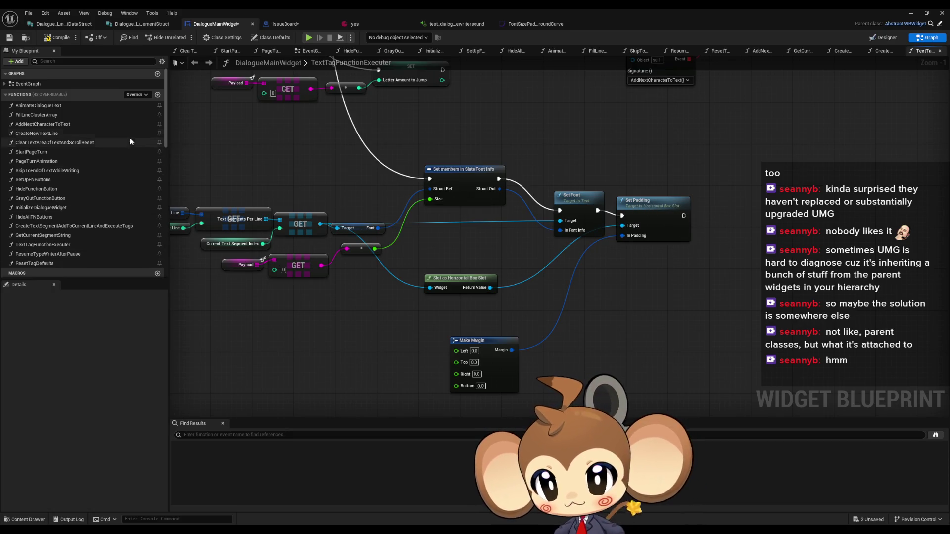
{"action": "scroll", "coordinate": [140, 169], "scroll_direction": "down", "scroll_amount": 3}
{"action": "scroll", "coordinate": [140, 168], "scroll_direction": "down", "scroll_amount": 2}
{"action": "left_click", "coordinate": [158, 174]}
{"action": "type", "text": "FontPaddingWorkaroundCurve"}
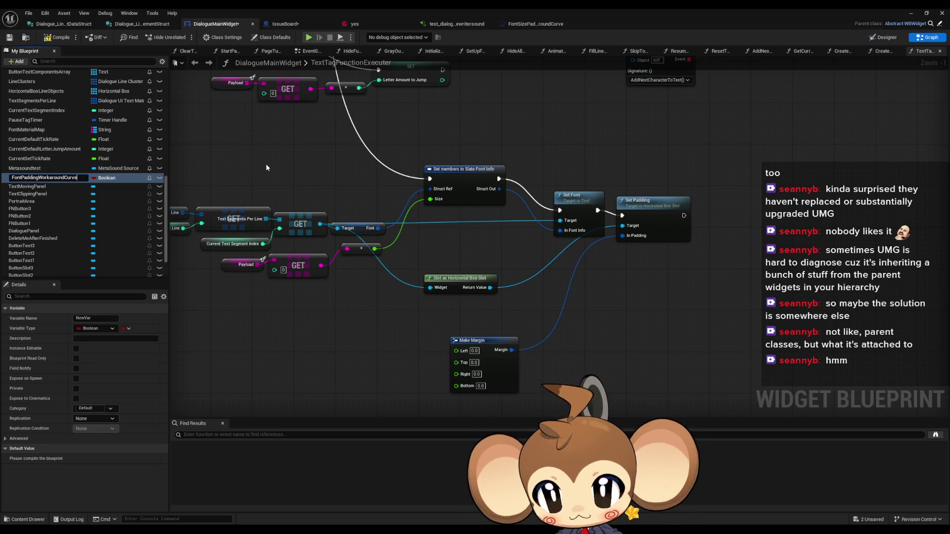
Make FontPaddingWorkaroundCurve a Curve Float defaulting to FontSizePaddingWorkaroundCurve and drop it into the graph.
{"action": "key", "text": "Return"}
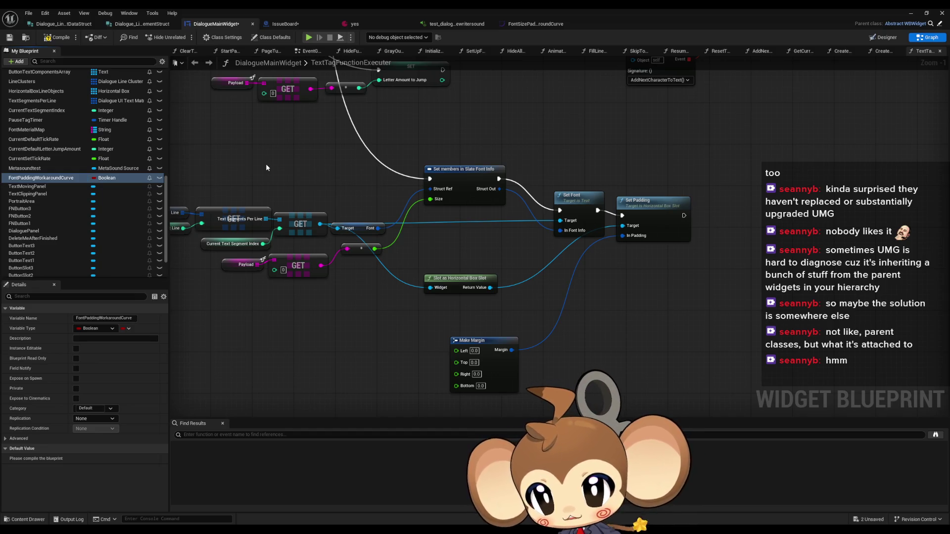
{"action": "left_click", "coordinate": [110, 178]}
{"action": "type", "text": "cur"}
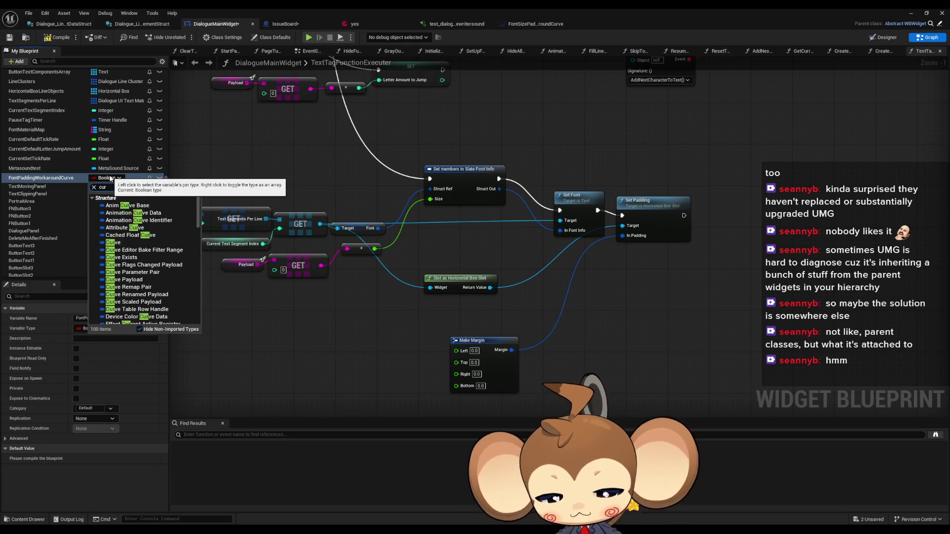
{"action": "type", "text": "ve f"}
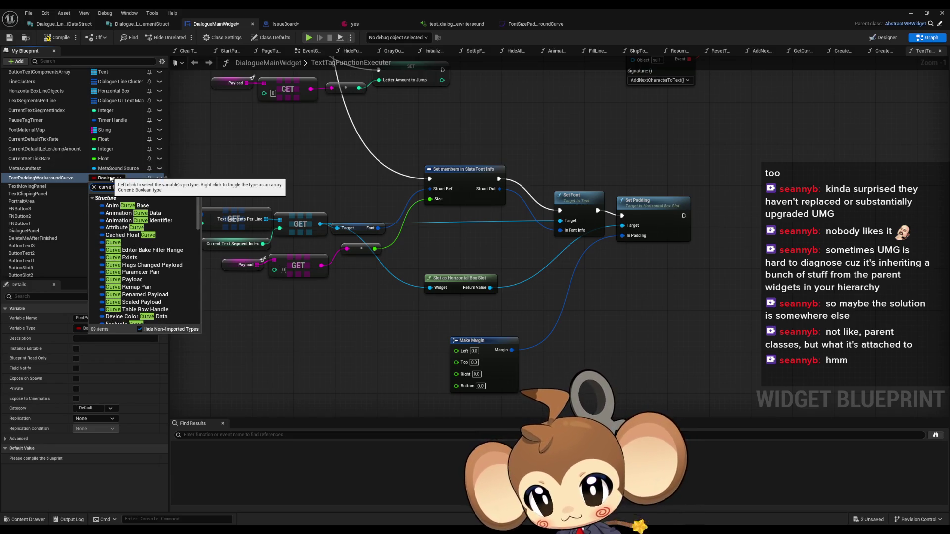
{"action": "mouse_move", "coordinate": [149, 257]}
{"action": "left_click", "coordinate": [219, 259]}
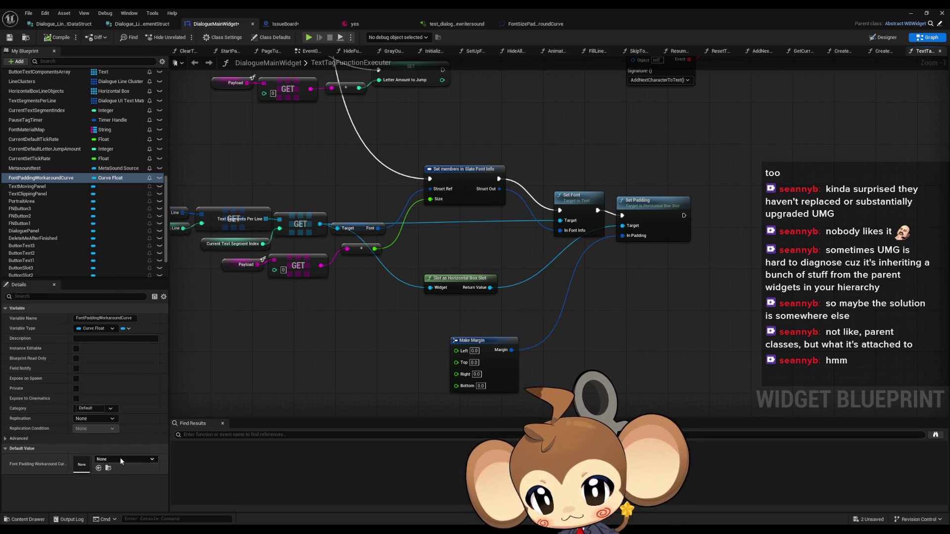
{"action": "left_click", "coordinate": [120, 459]}
{"action": "type", "text": "work"}
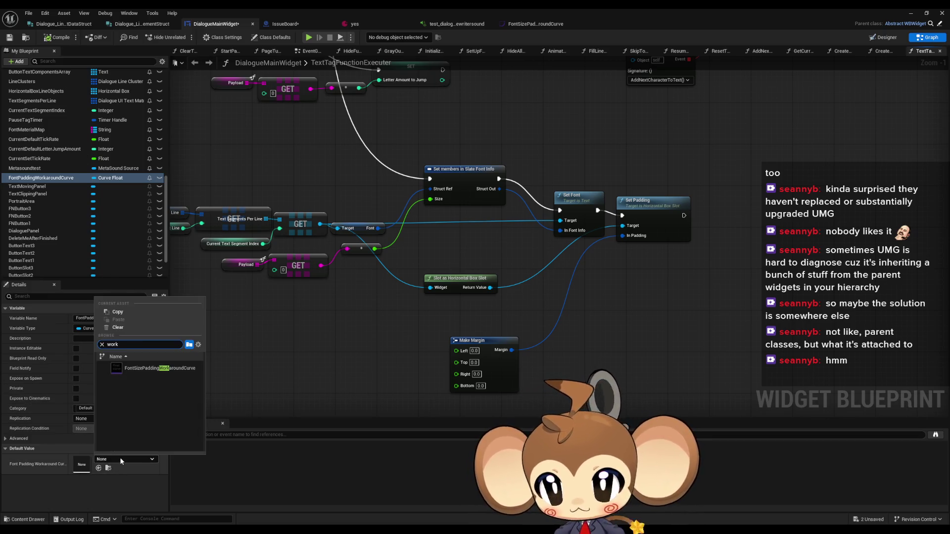
{"action": "left_click", "coordinate": [146, 369]}
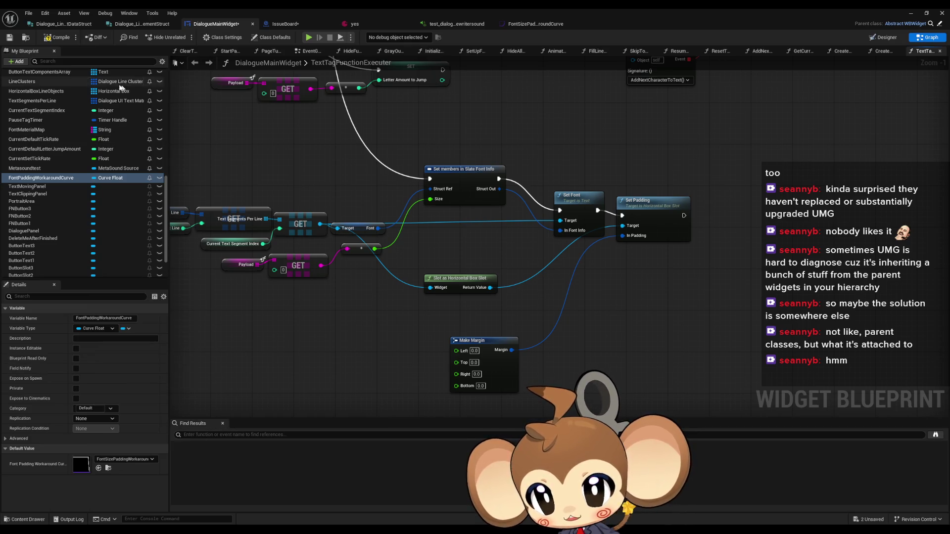
{"action": "mouse_move", "coordinate": [45, 179]}
{"action": "left_mouse_down"}
{"action": "mouse_move", "coordinate": [322, 320]}
{"action": "mouse_move", "coordinate": [315, 347]}
{"action": "mouse_move", "coordinate": [240, 338]}
{"action": "mouse_move", "coordinate": [318, 352]}
{"action": "mouse_move", "coordinate": [307, 344]}
{"action": "left_mouse_up"}
Sample the curve with Get Float Value at the font size and wire it to the margin's Bottom.
{"action": "left_click", "coordinate": [346, 358]}
{"action": "type", "text": "value get"}
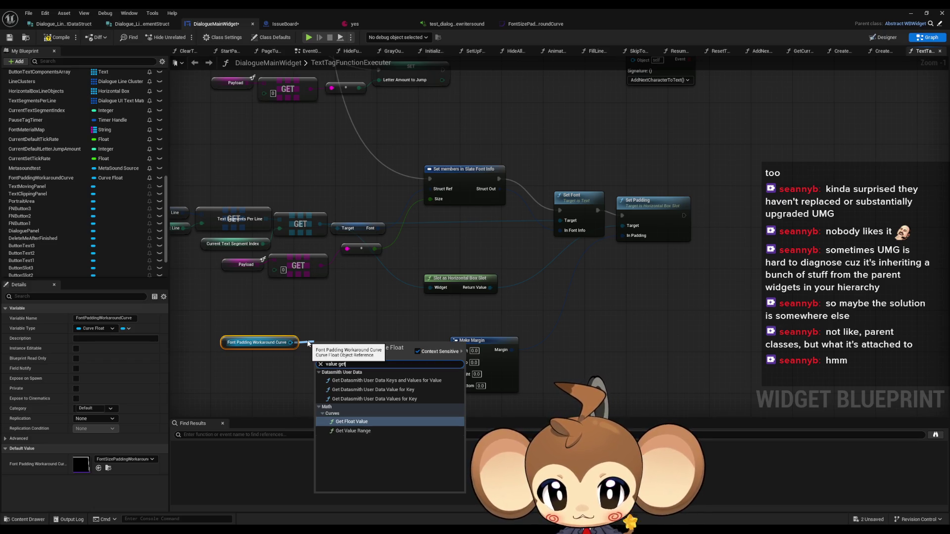
{"action": "left_click", "coordinate": [351, 422]}
{"action": "left_click_drag", "start_coordinate": [322, 375], "coordinate": [374, 248]}
{"action": "left_click_drag", "start_coordinate": [372, 361], "coordinate": [455, 385]}
{"action": "left_click_drag", "start_coordinate": [346, 345], "coordinate": [372, 340]}
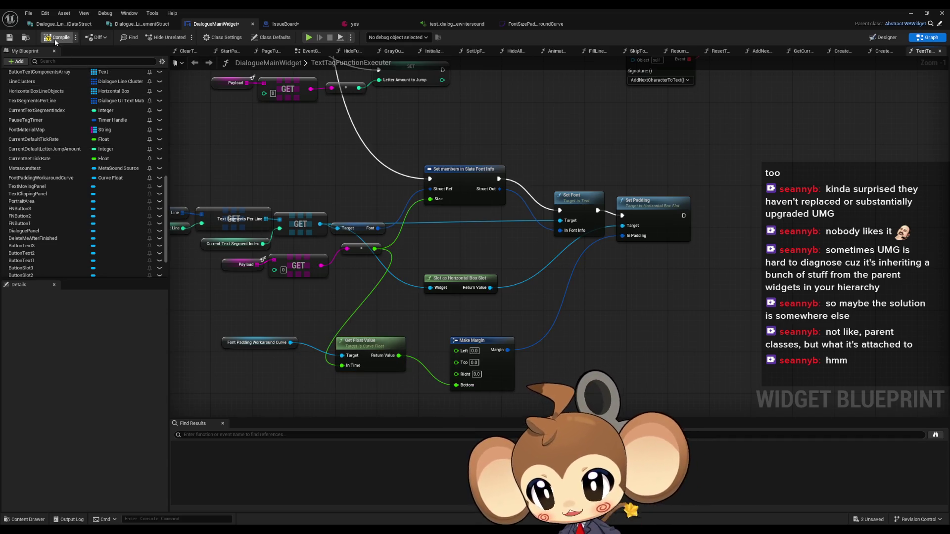
Minimize the widget editor and start a play-in-editor session past the start screen.
{"action": "left_click", "coordinate": [911, 12]}
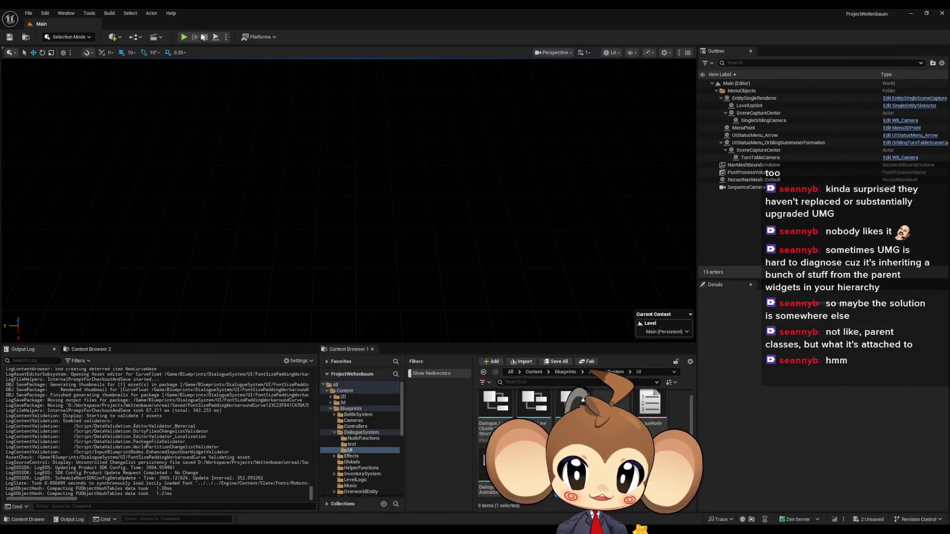
{"action": "key", "text": "alt+p"}
{"action": "left_click", "coordinate": [95, 289]}
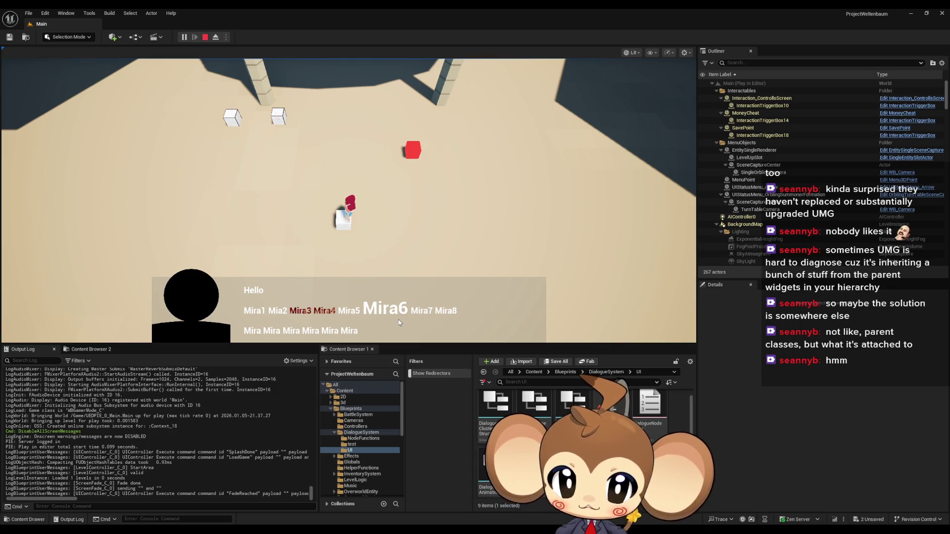
Stop the play session after watching the Mira words render in the dialogue box.
{"action": "left_click", "coordinate": [205, 38]}
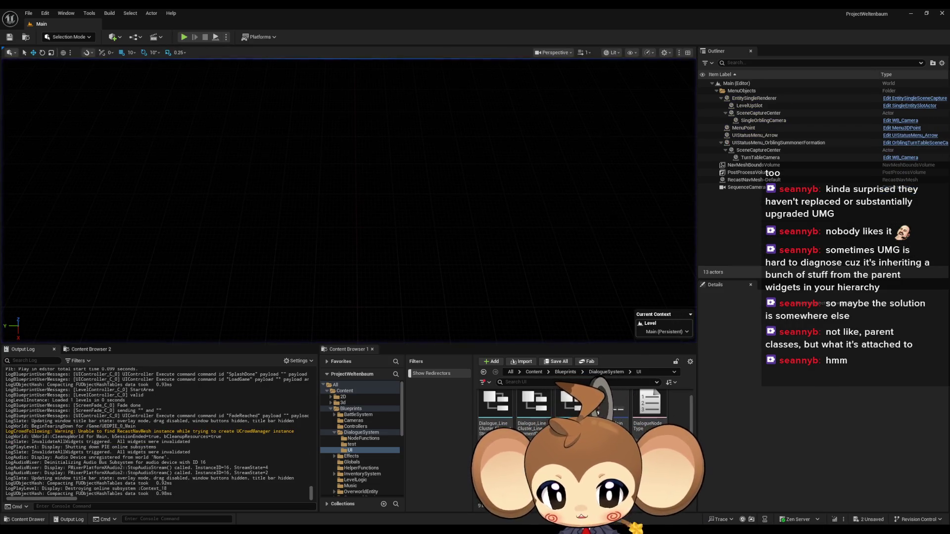
Return to the DialogueMainWidget Designer view, centred on the AAA text.
{"action": "mouse_move", "coordinate": [409, 516]}
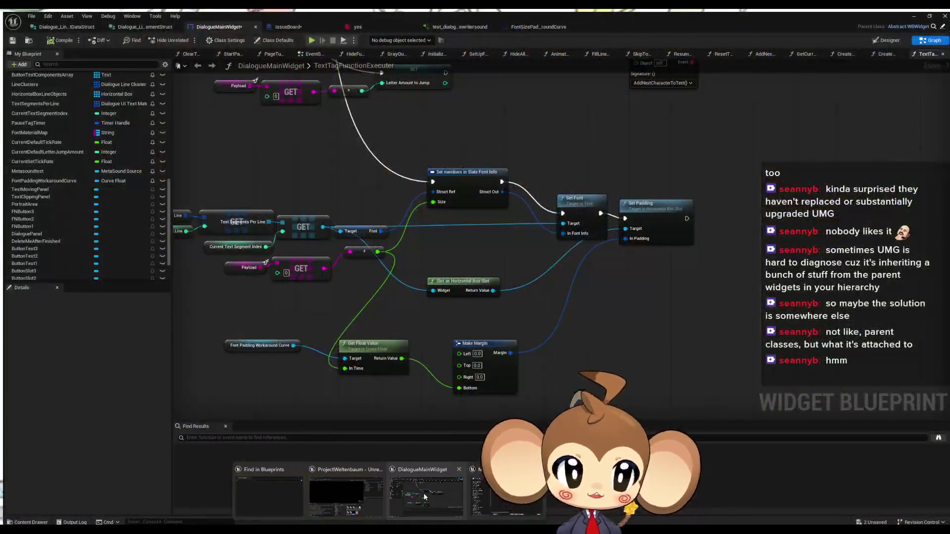
{"action": "left_click", "coordinate": [424, 497]}
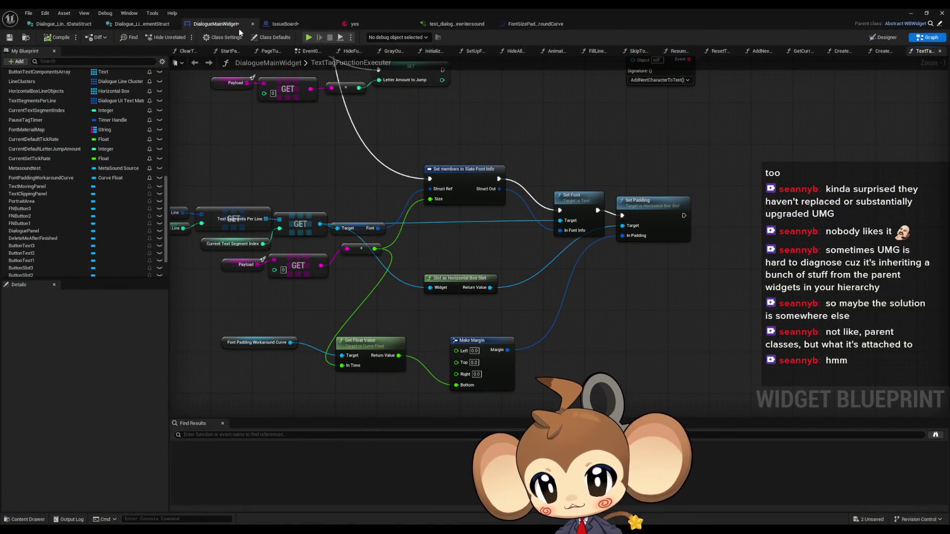
{"action": "left_click", "coordinate": [883, 39]}
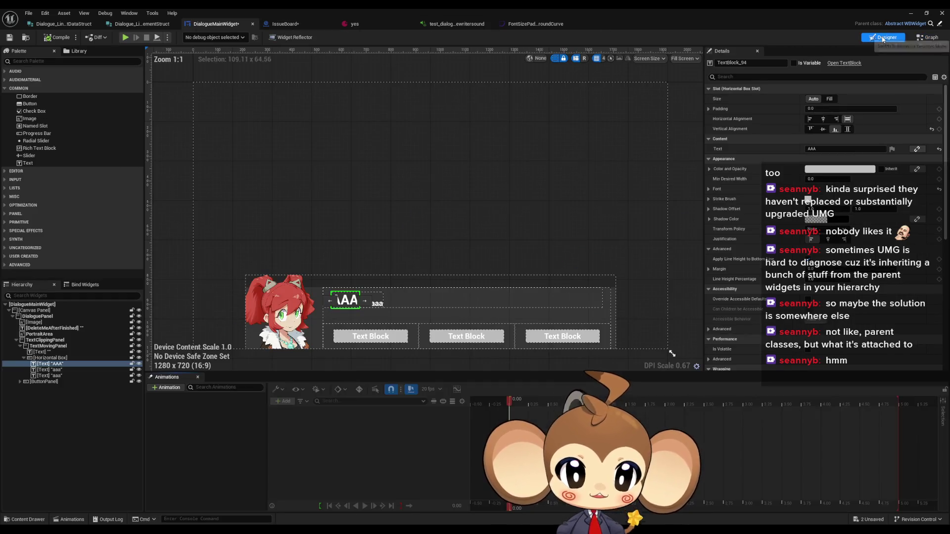
{"action": "scroll", "coordinate": [358, 313], "scroll_direction": "up", "scroll_amount": 10}
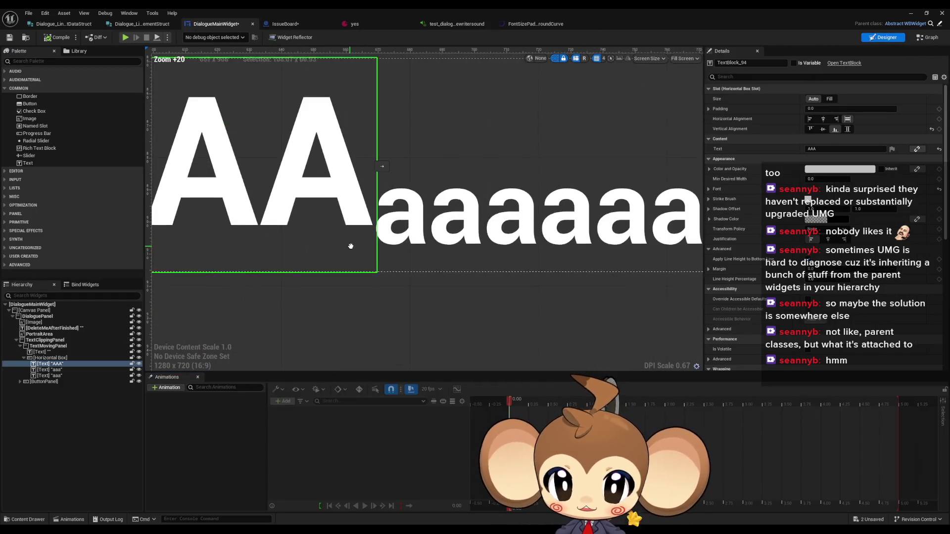
{"action": "left_click_drag", "start_coordinate": [350, 246], "coordinate": [374, 260]}
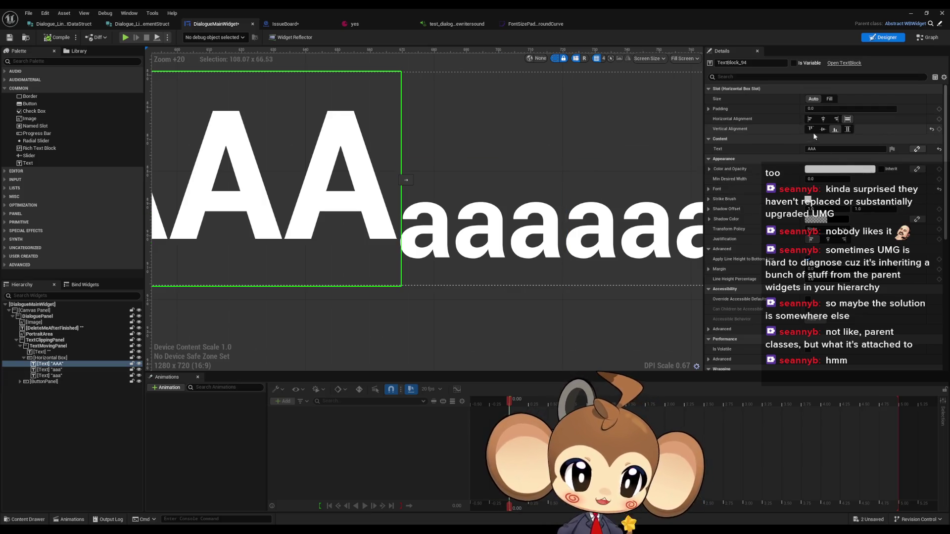
Set the AAA text block's bottom padding to -8.5, undoing an accidental alignment change.
{"action": "left_click", "coordinate": [828, 110]}
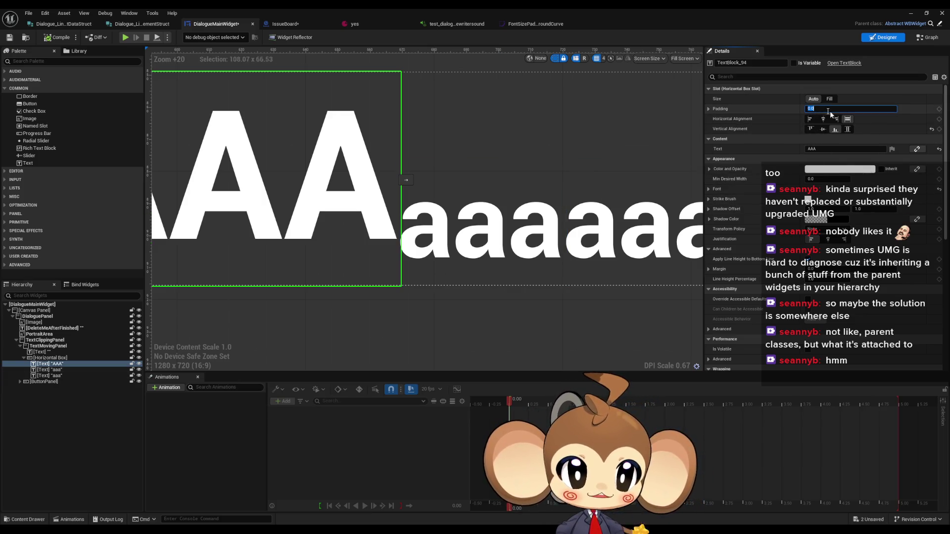
{"action": "left_click", "coordinate": [708, 109]}
{"action": "left_click", "coordinate": [827, 148]}
{"action": "type", "text": "8.5"}
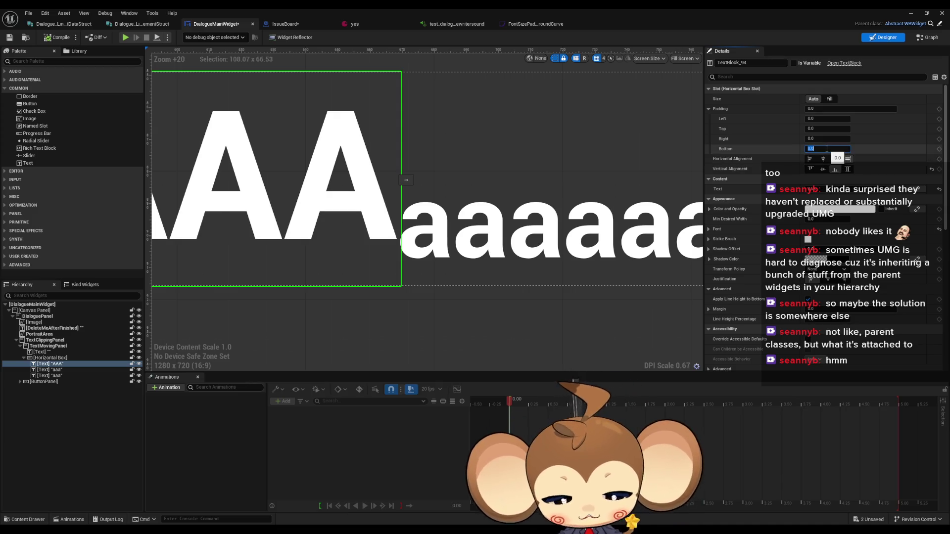
{"action": "key", "text": "Return"}
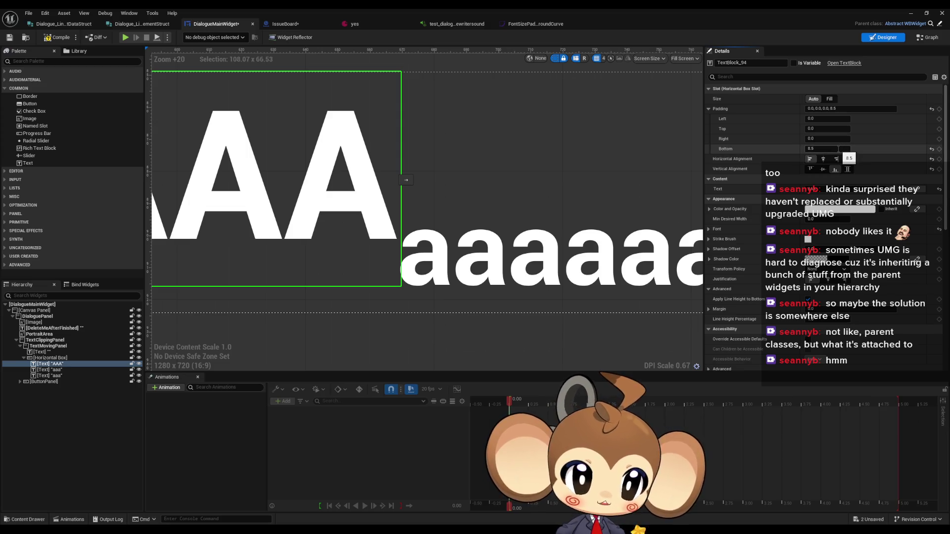
{"action": "key", "text": "ctrl+z"}
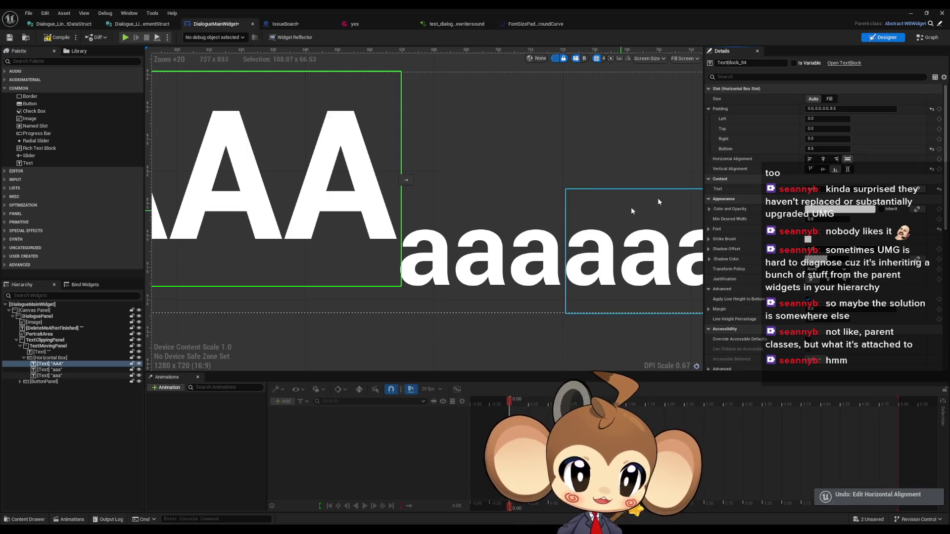
{"action": "type", "text": "-8.5"}
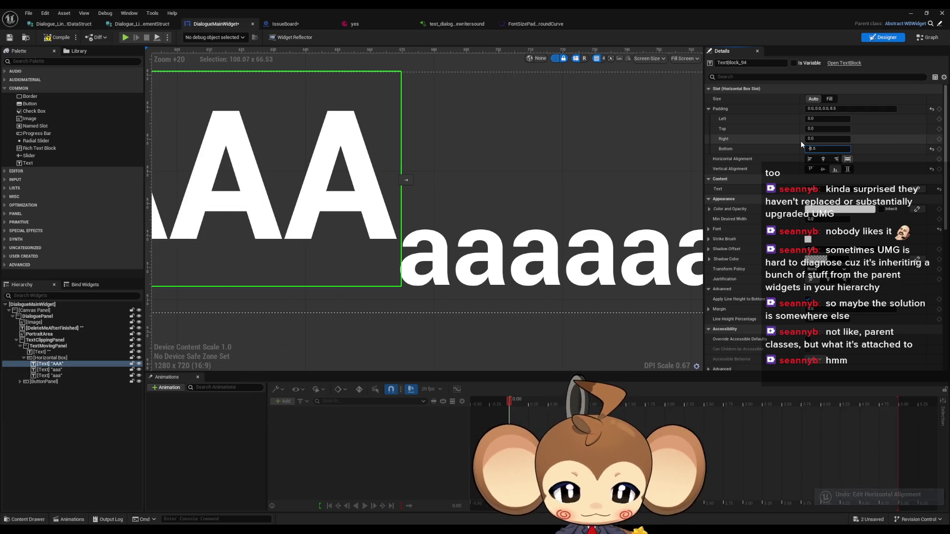
{"action": "key", "text": "Return"}
Increase the AAA text block's font size to 32.
{"action": "left_click_drag", "start_coordinate": [692, 247], "coordinate": [770, 248]}
{"action": "left_click", "coordinate": [709, 229]}
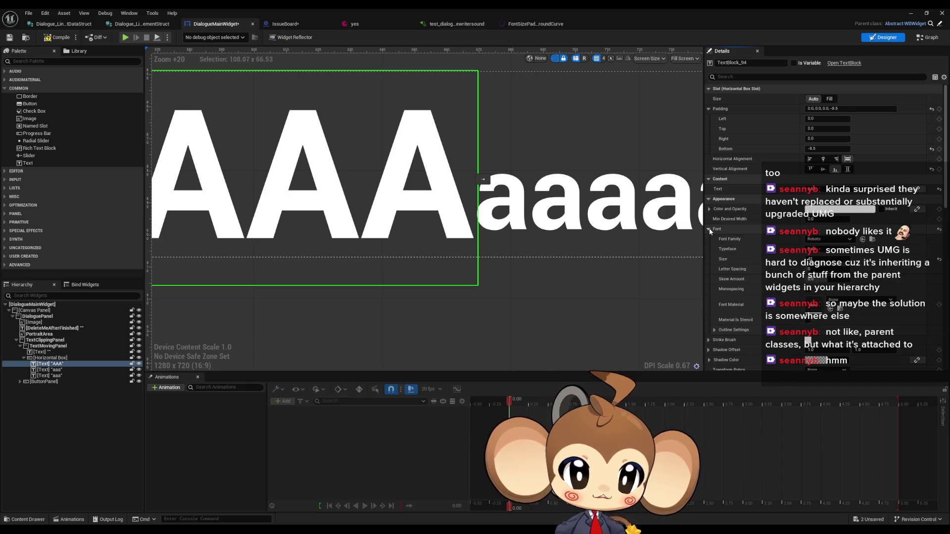
{"action": "left_click", "coordinate": [811, 259]}
{"action": "type", "text": "32"}
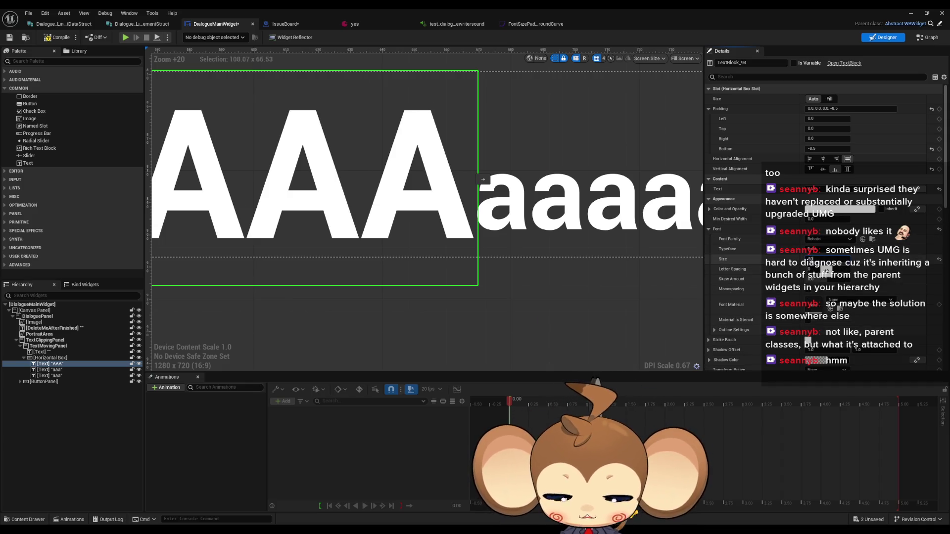
{"action": "key", "text": "Return"}
{"action": "scroll", "coordinate": [544, 283], "scroll_direction": "down", "scroll_amount": 10}
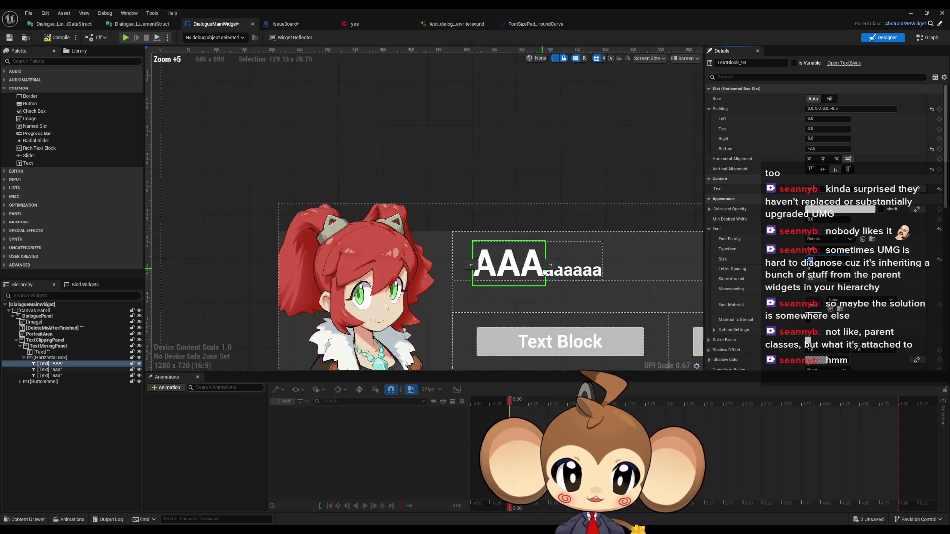
Change the two text blocks' text to Mira1 and Mira2.
{"action": "left_click", "coordinate": [544, 156]}
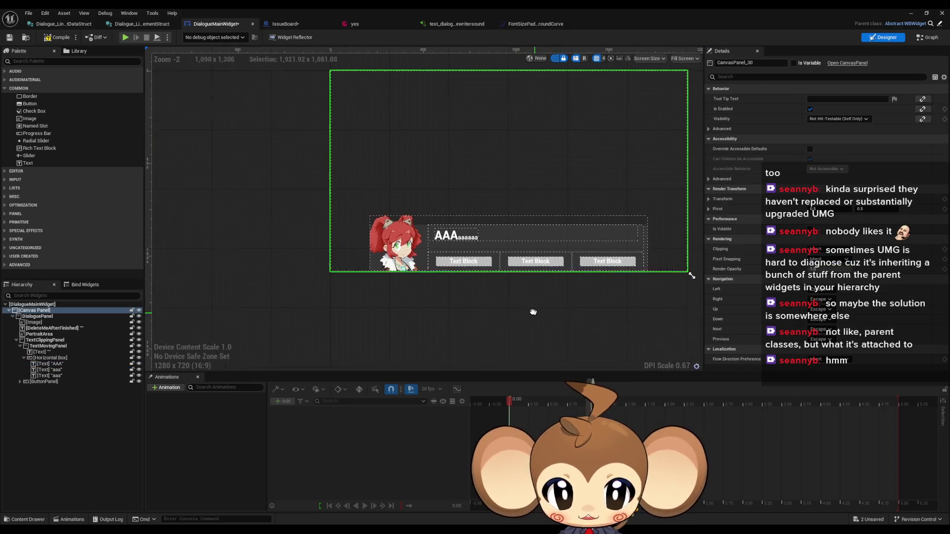
{"action": "scroll", "coordinate": [520, 311], "scroll_direction": "up", "scroll_amount": 3}
{"action": "scroll", "coordinate": [525, 321], "scroll_direction": "up", "scroll_amount": 4}
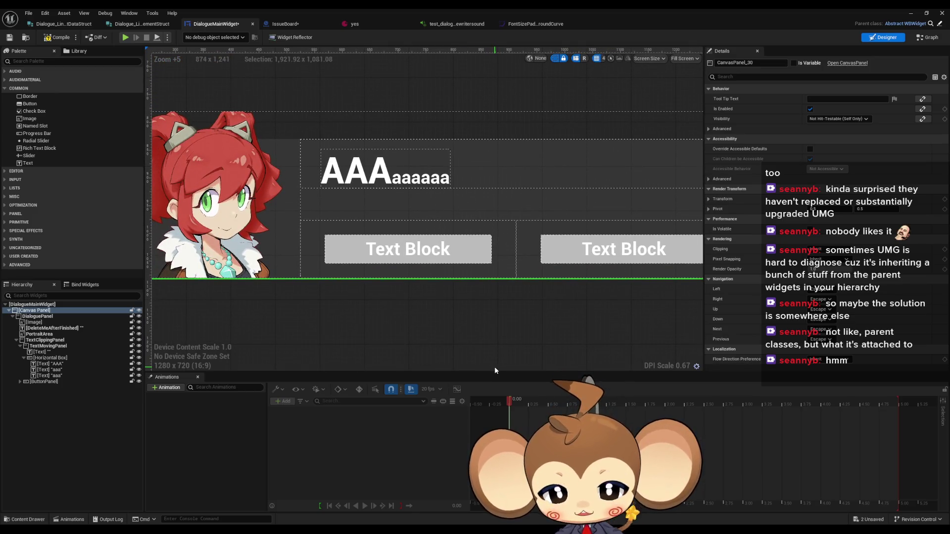
{"action": "left_click", "coordinate": [366, 186]}
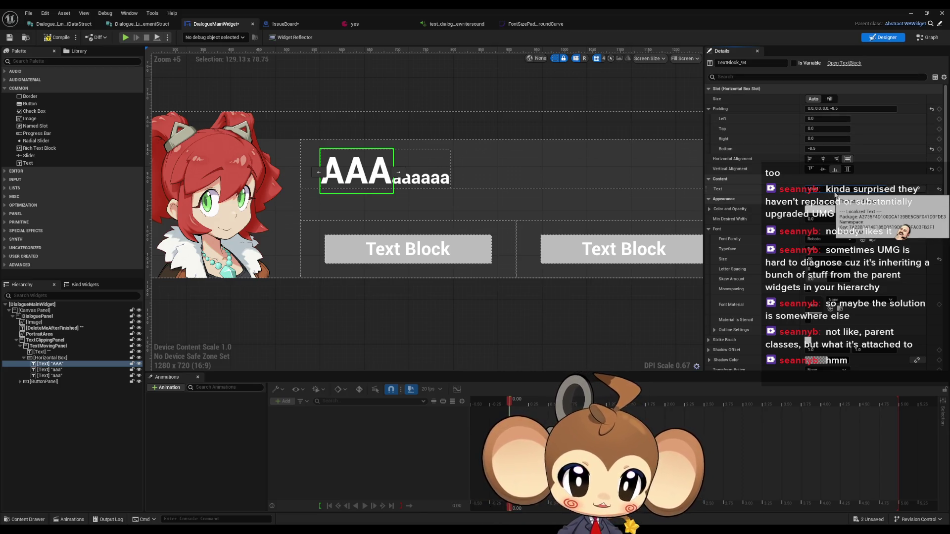
{"action": "key", "text": "Return"}
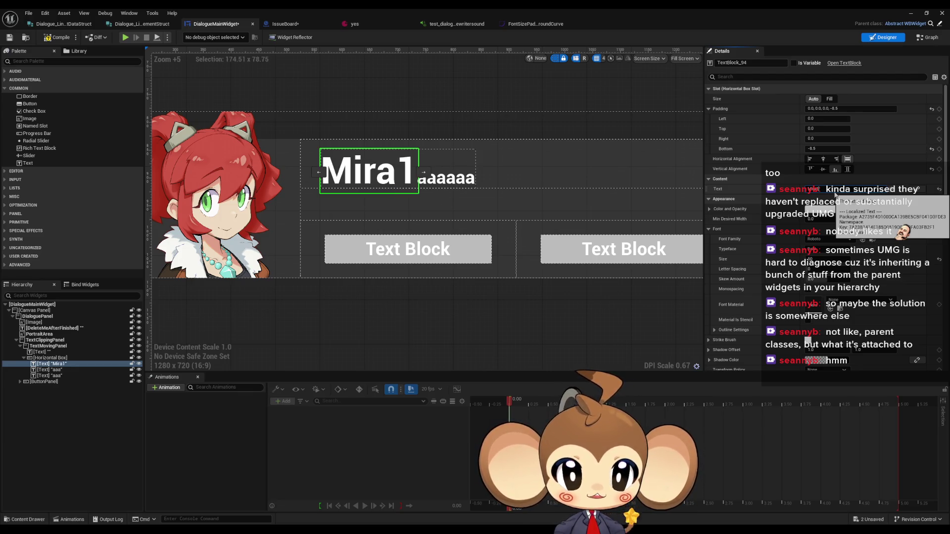
{"action": "left_click", "coordinate": [443, 179]}
{"action": "mouse_move", "coordinate": [821, 190]}
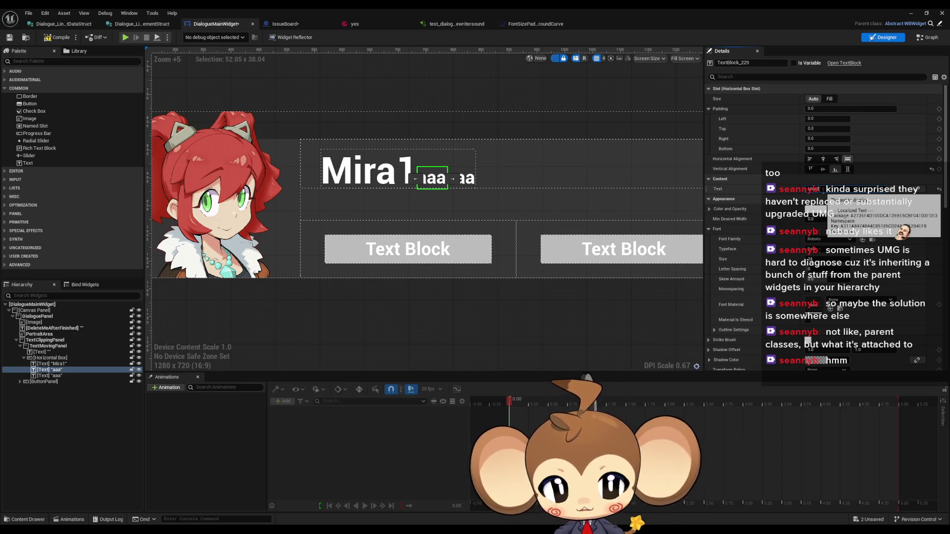
{"action": "type", "text": "Mira2"}
{"action": "left_click", "coordinate": [467, 311]}
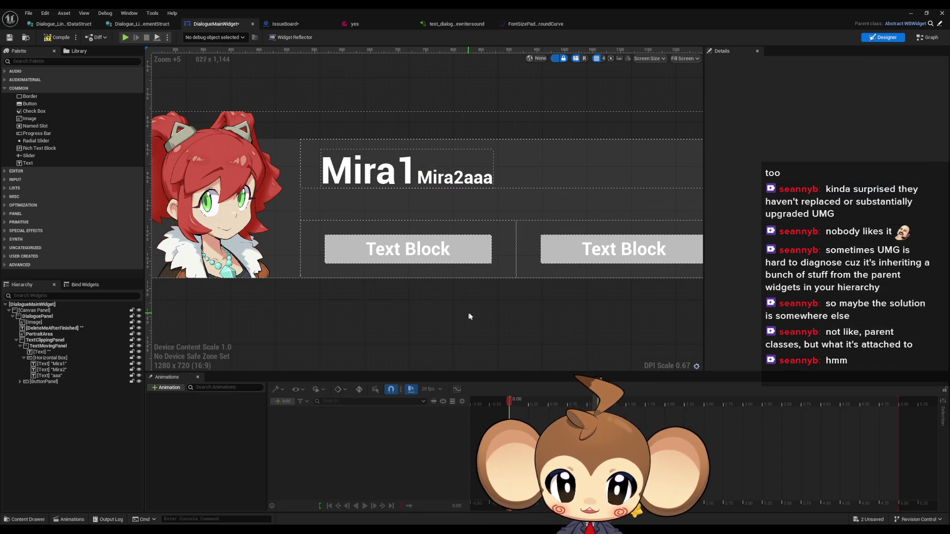
Try Mira1 bottom paddings of -8, -9 and -8.5, settling on -8.7.
{"action": "scroll", "coordinate": [470, 316], "scroll_direction": "down", "scroll_amount": 5}
{"action": "scroll", "coordinate": [472, 321], "scroll_direction": "up", "scroll_amount": 5}
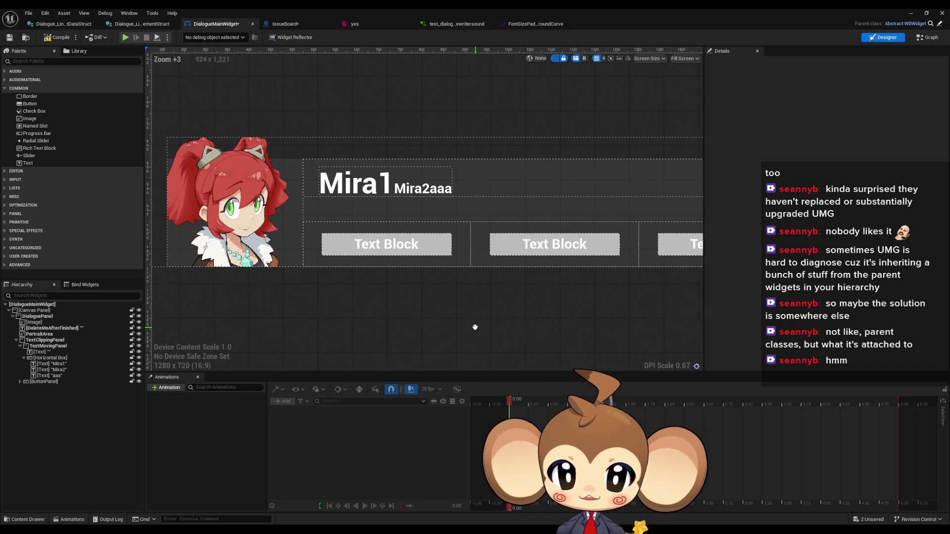
{"action": "left_click", "coordinate": [356, 184]}
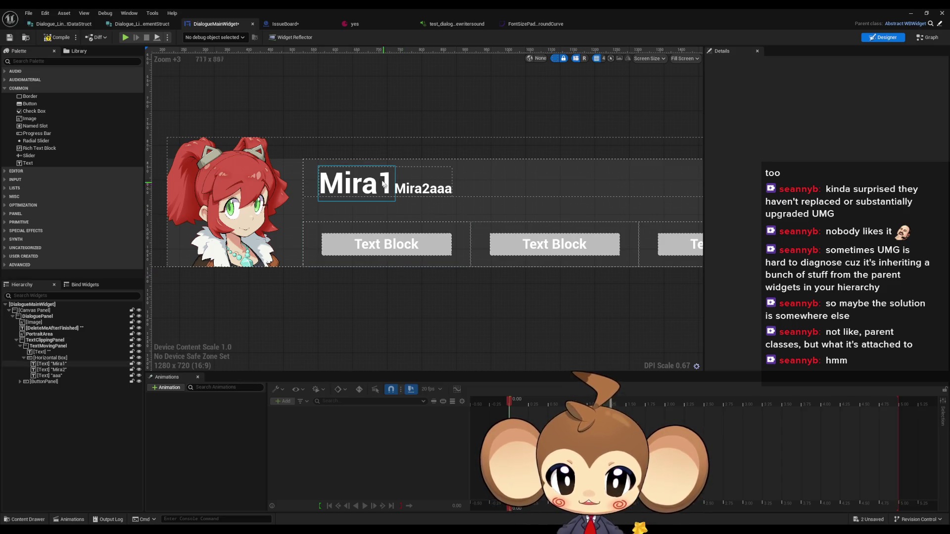
{"action": "left_click", "coordinate": [822, 150]}
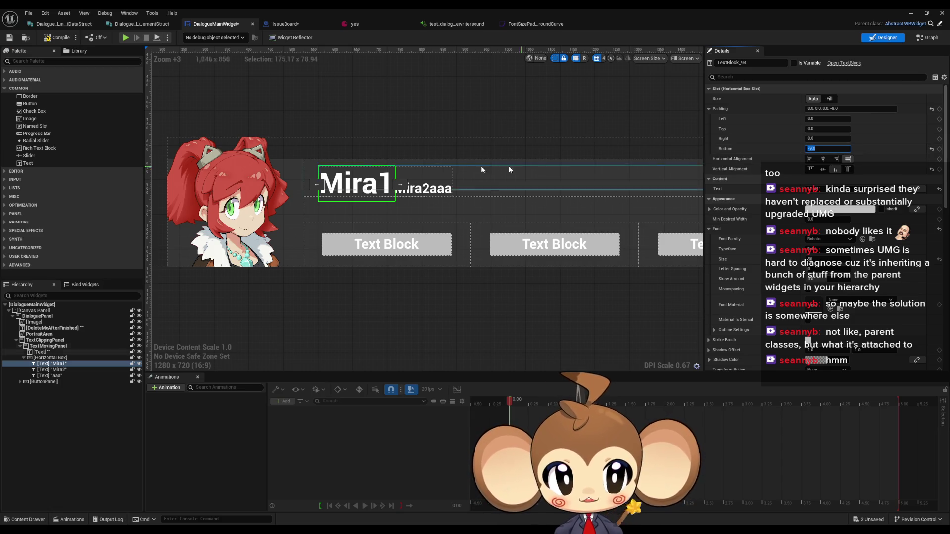
{"action": "scroll", "coordinate": [391, 183], "scroll_direction": "up", "scroll_amount": 10}
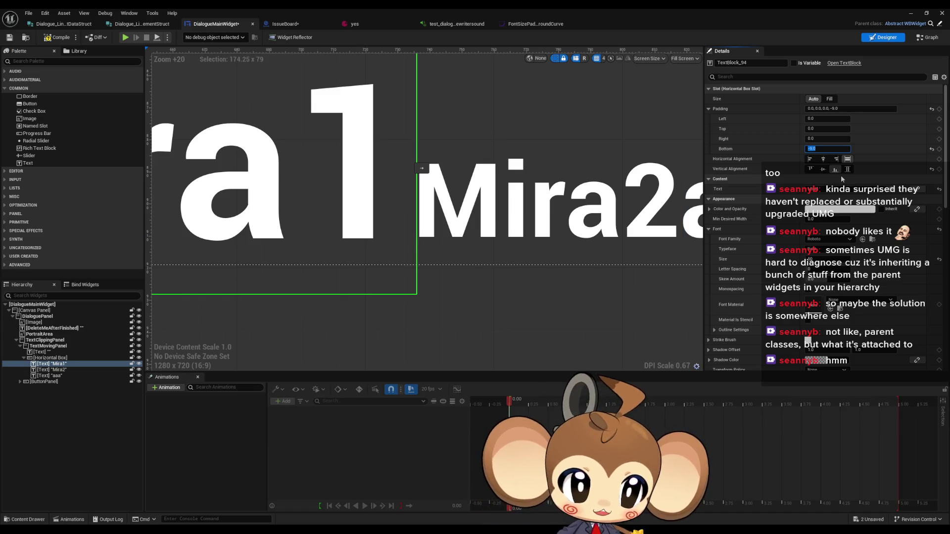
{"action": "type", "text": "-8"}
{"action": "key", "text": "Return"}
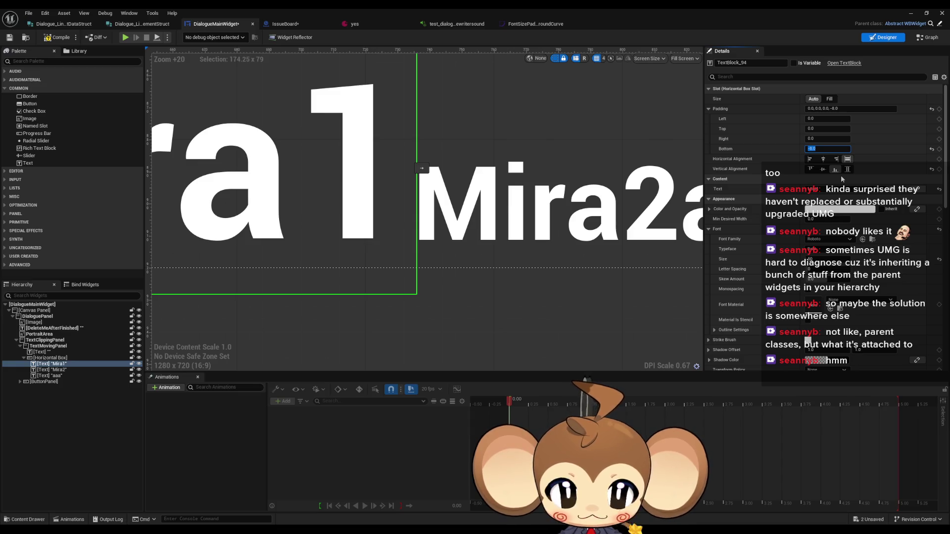
{"action": "type", "text": "-9"}
{"action": "key", "text": "Return"}
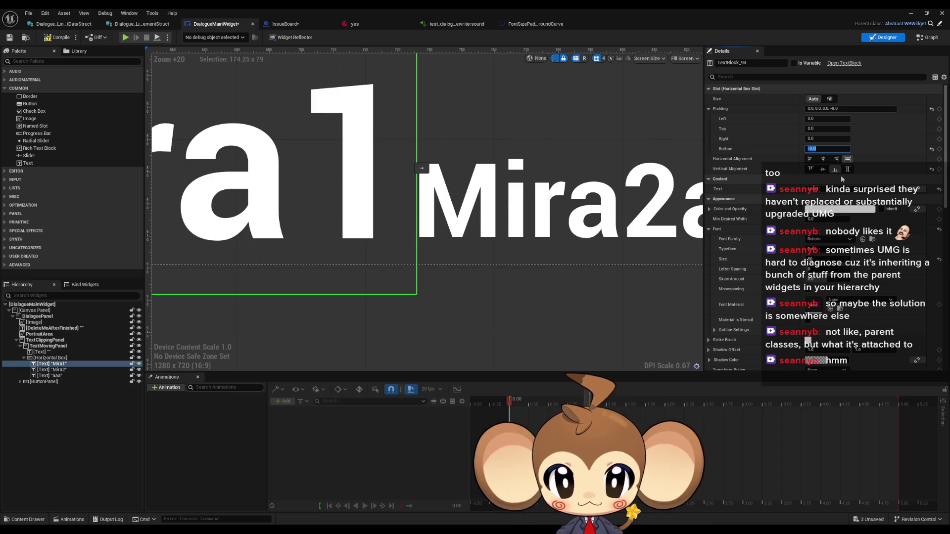
{"action": "type", "text": "-"}
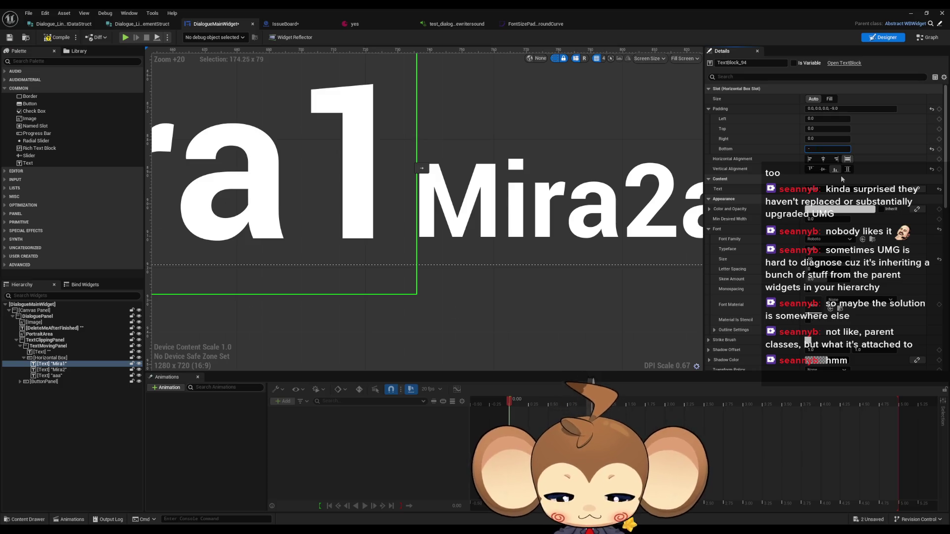
{"action": "key", "text": "Return"}
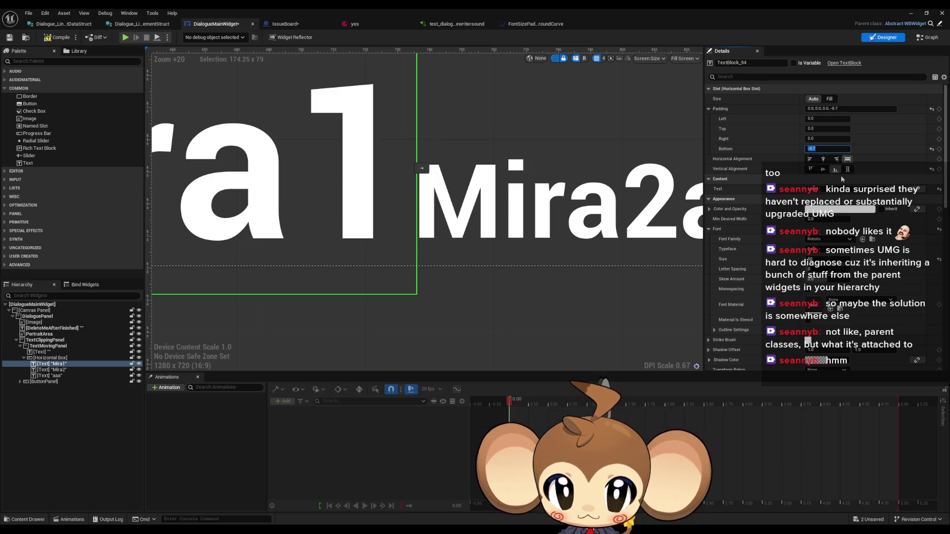
{"action": "type", "text": "-8.5"}
{"action": "key", "text": "Return"}
{"action": "type", "text": "-8.7"}
{"action": "key", "text": "Return"}
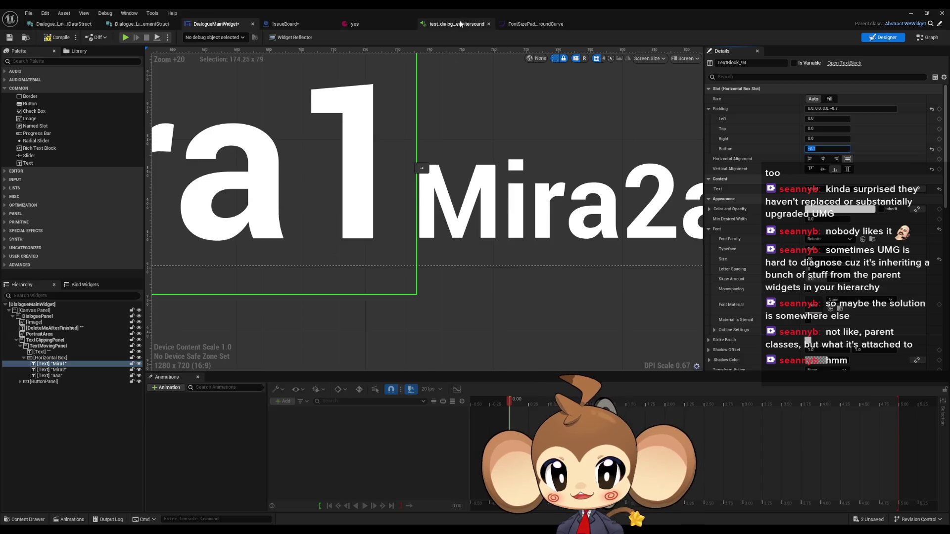
Set the FontSizePadding curve key value to -8.7 and save the curve.
{"action": "left_click", "coordinate": [460, 23]}
{"action": "left_click", "coordinate": [536, 24]}
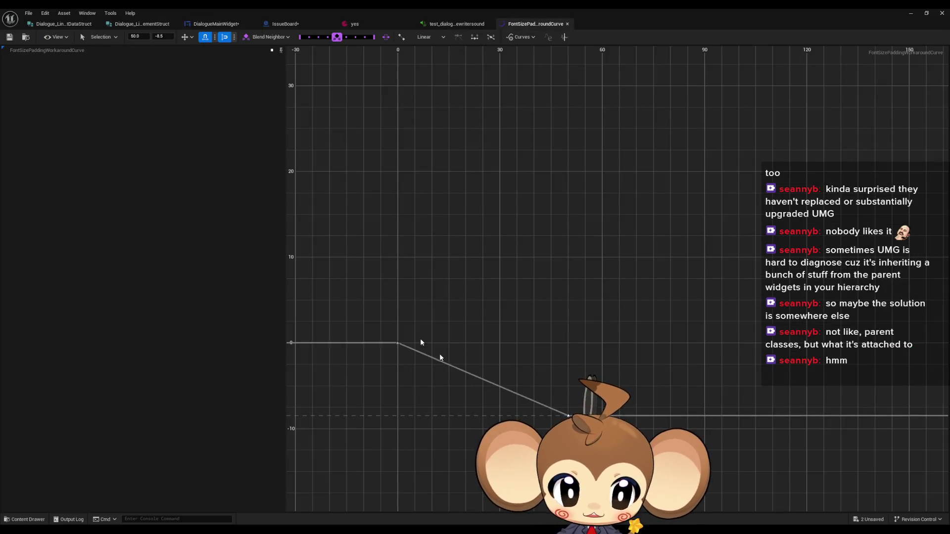
{"action": "left_click", "coordinate": [162, 36]}
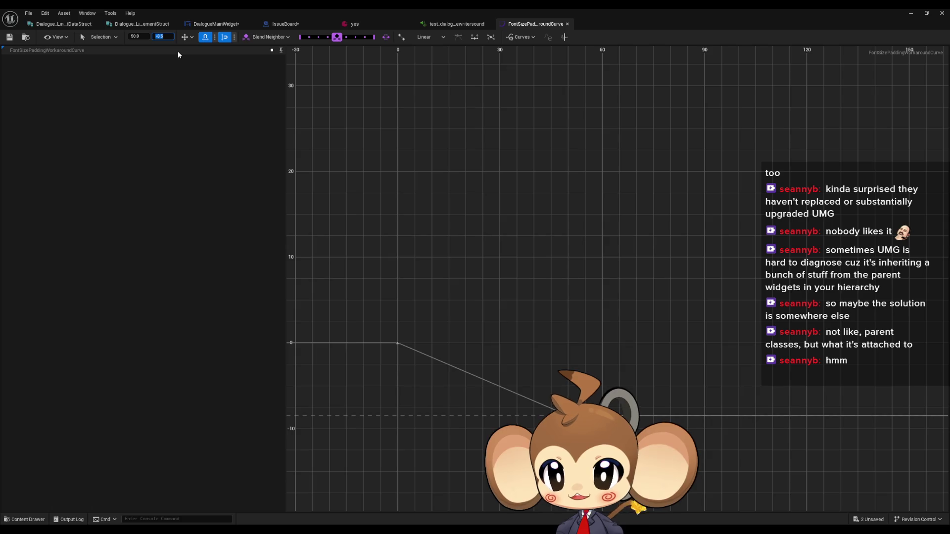
{"action": "type", "text": "-8.7"}
{"action": "key", "text": "Return"}
{"action": "left_click", "coordinate": [9, 37]}
Play-test the dialogue from the main level via Load Game, then stop.
{"action": "left_click", "coordinate": [911, 13]}
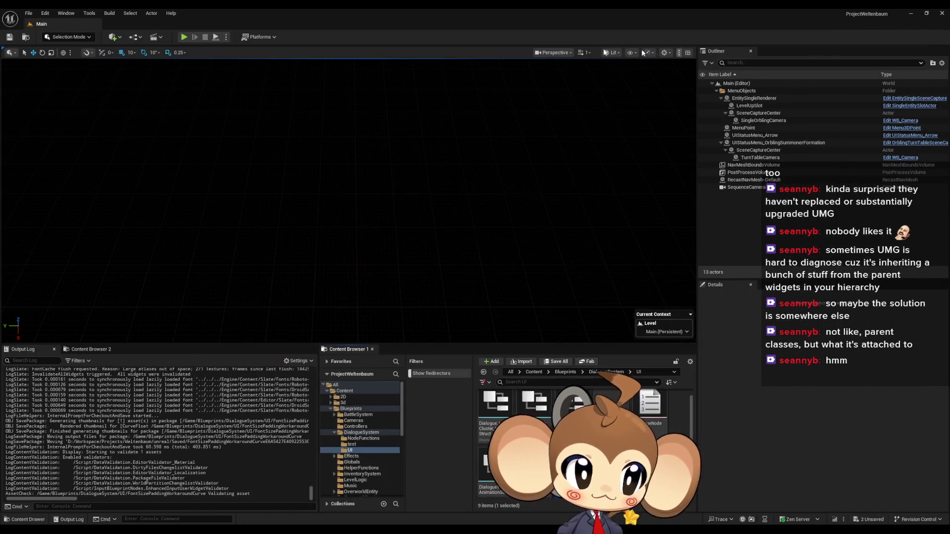
{"action": "left_click", "coordinate": [184, 37]}
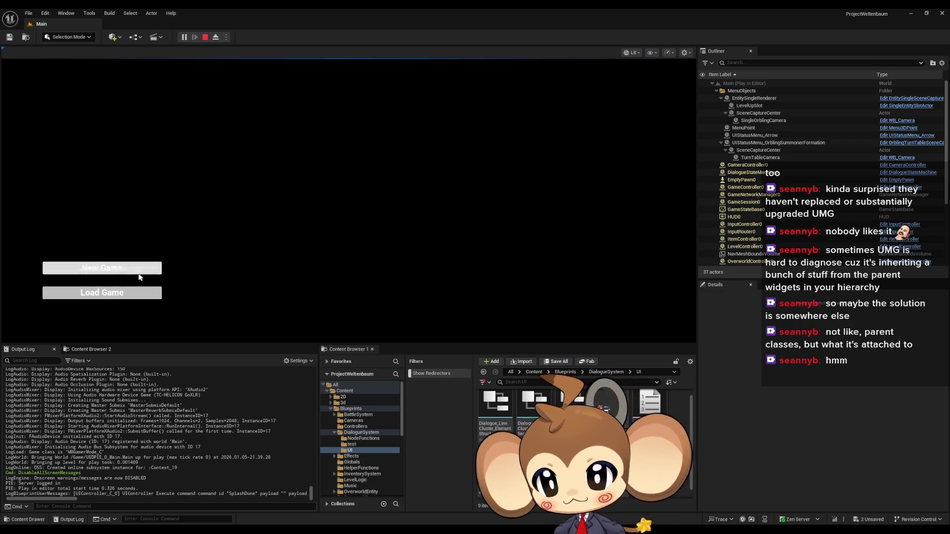
{"action": "left_click", "coordinate": [139, 274]}
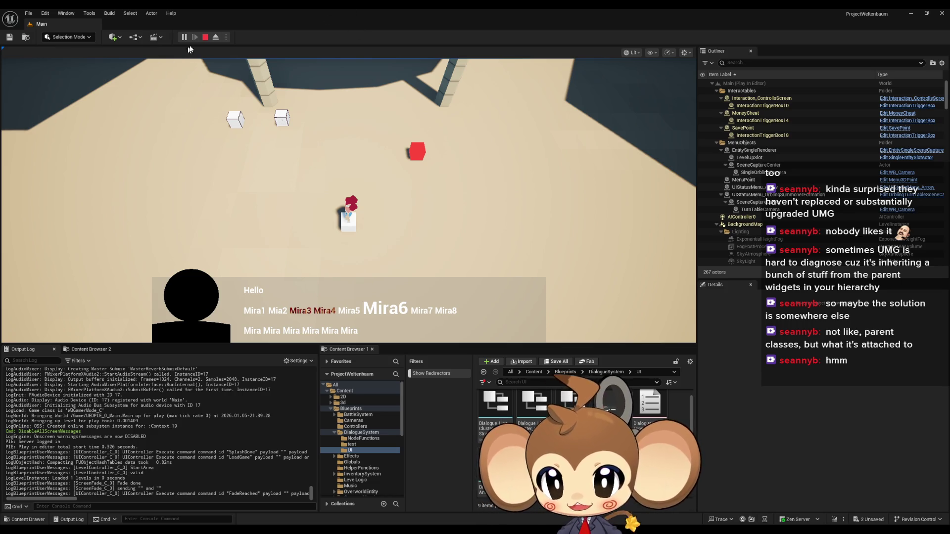
{"action": "left_click", "coordinate": [205, 37]}
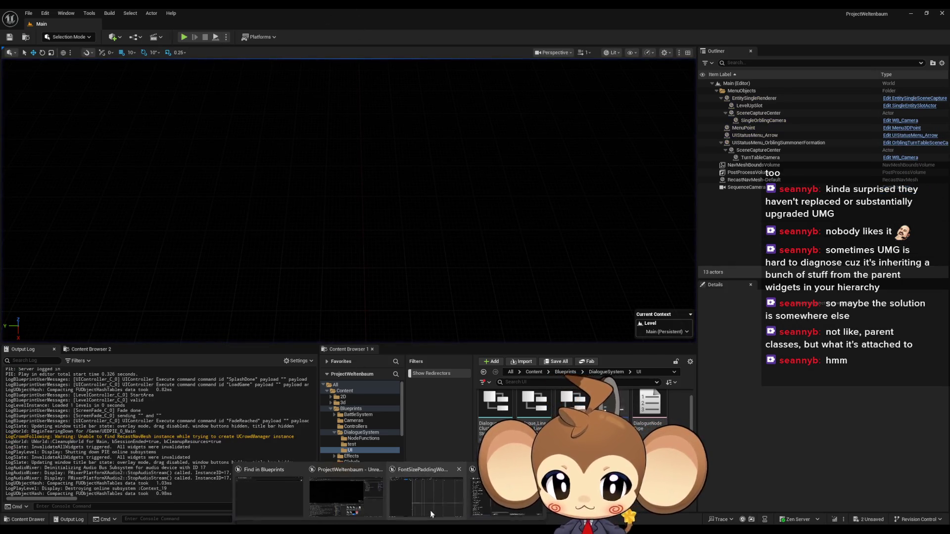
Change the padding curve key value to -9 and save the curve.
{"action": "left_click", "coordinate": [431, 509]}
{"action": "left_click", "coordinate": [159, 35]}
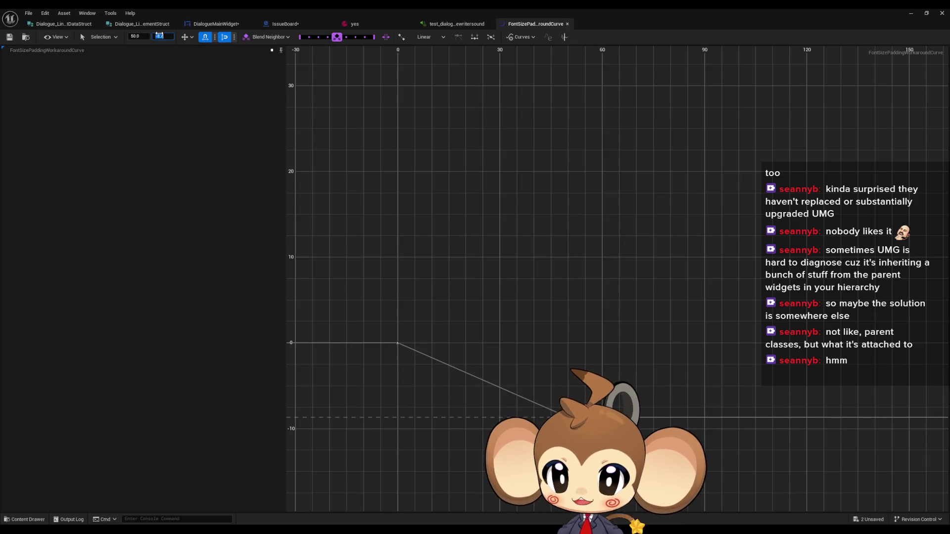
{"action": "type", "text": "-9"}
{"action": "key", "text": "Return"}
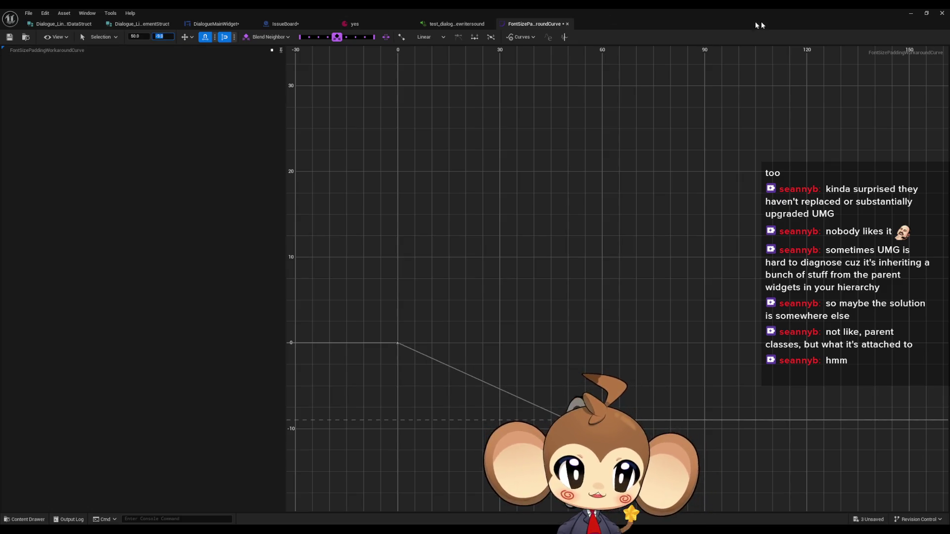
{"action": "key", "text": "ctrl+s"}
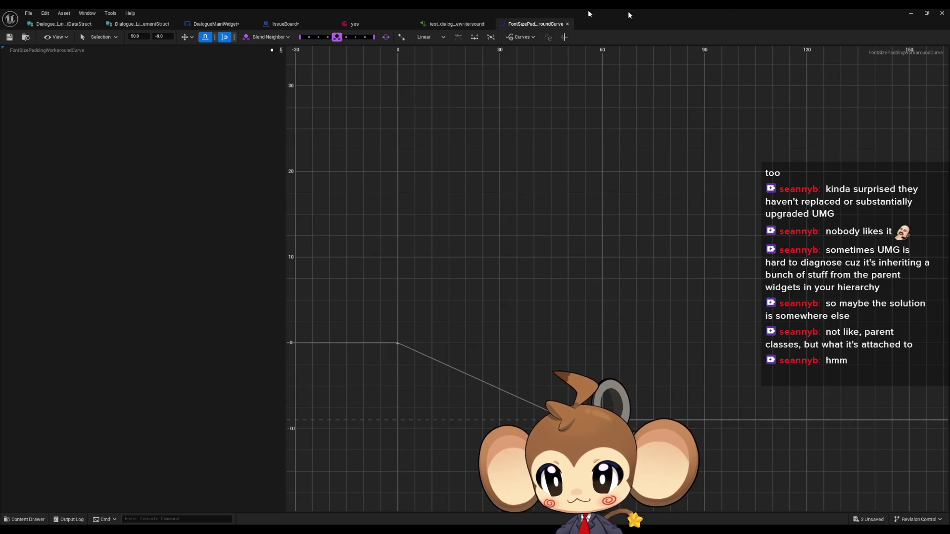
Play-test the Mira dialogue again via Load Game, then stop.
{"action": "left_click", "coordinate": [911, 13]}
{"action": "left_click", "coordinate": [184, 38]}
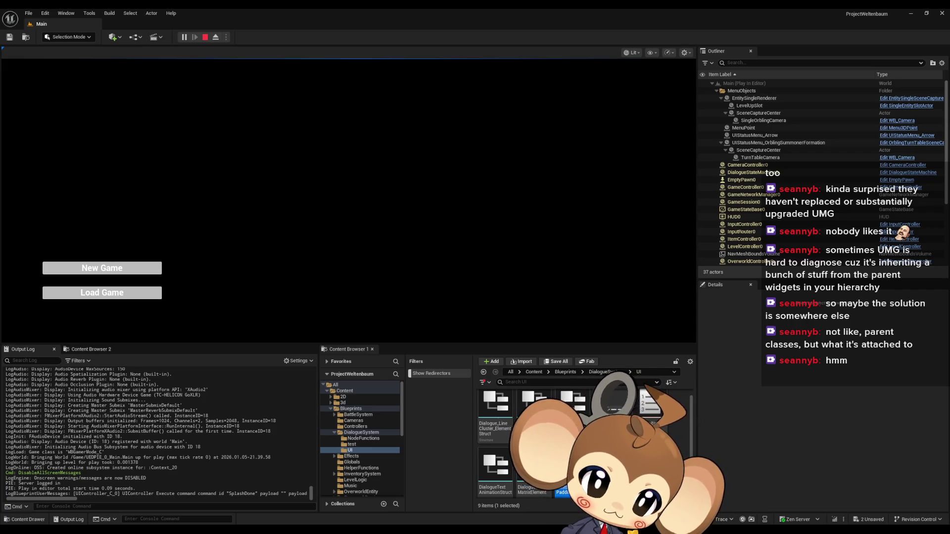
{"action": "left_click", "coordinate": [103, 295]}
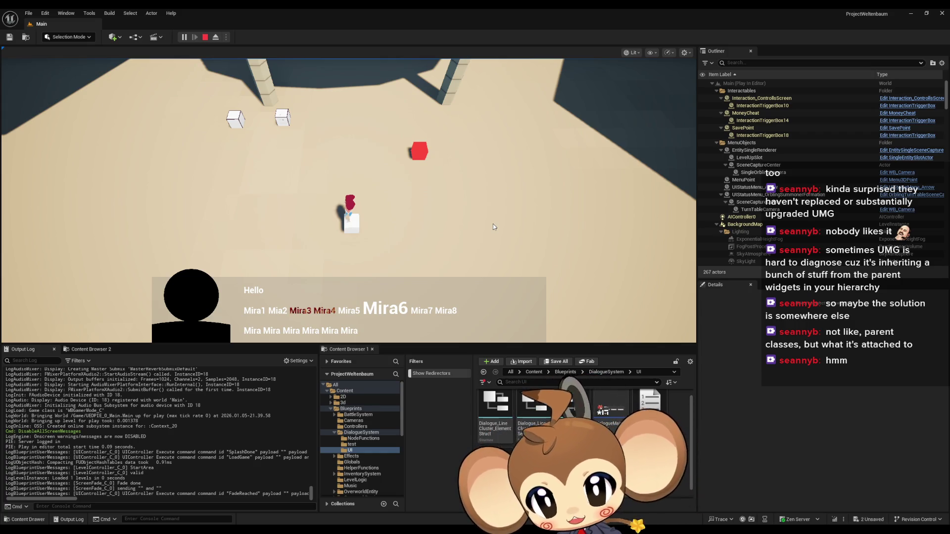
{"action": "left_click", "coordinate": [206, 37]}
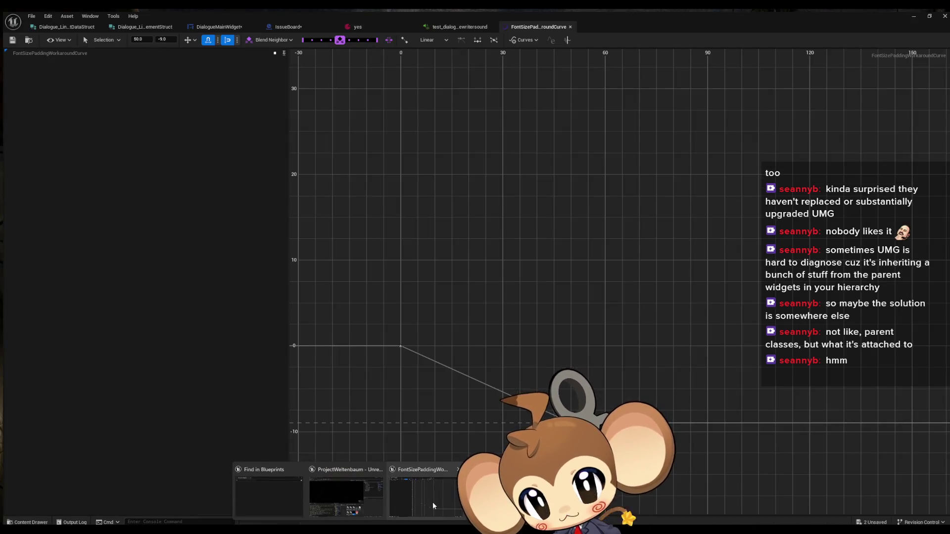
Reopen the DialogueMainWidget designer, select TextClippingPanel, and zoom out to show the whole panel.
{"action": "left_click", "coordinate": [432, 501]}
{"action": "left_click", "coordinate": [218, 26]}
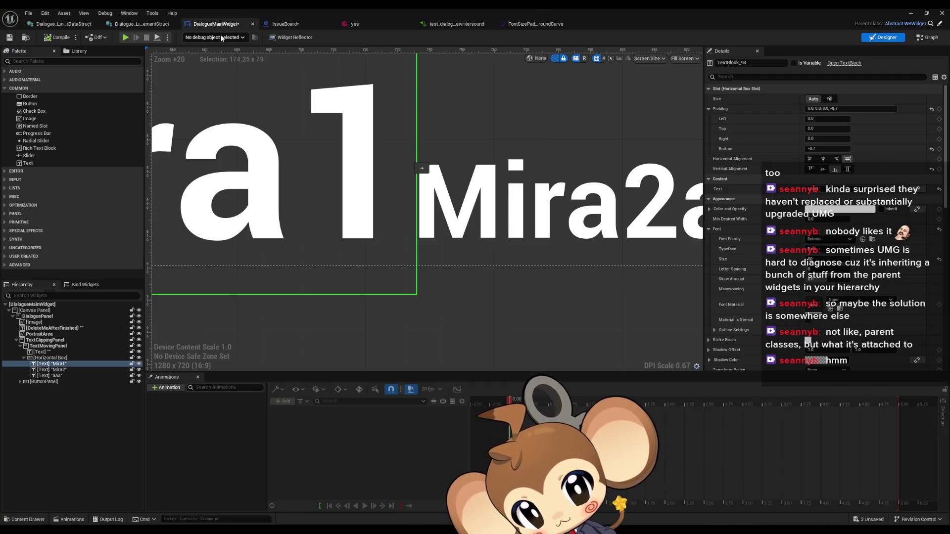
{"action": "left_click", "coordinate": [433, 332]}
{"action": "scroll", "coordinate": [433, 324], "scroll_direction": "down", "scroll_amount": 5}
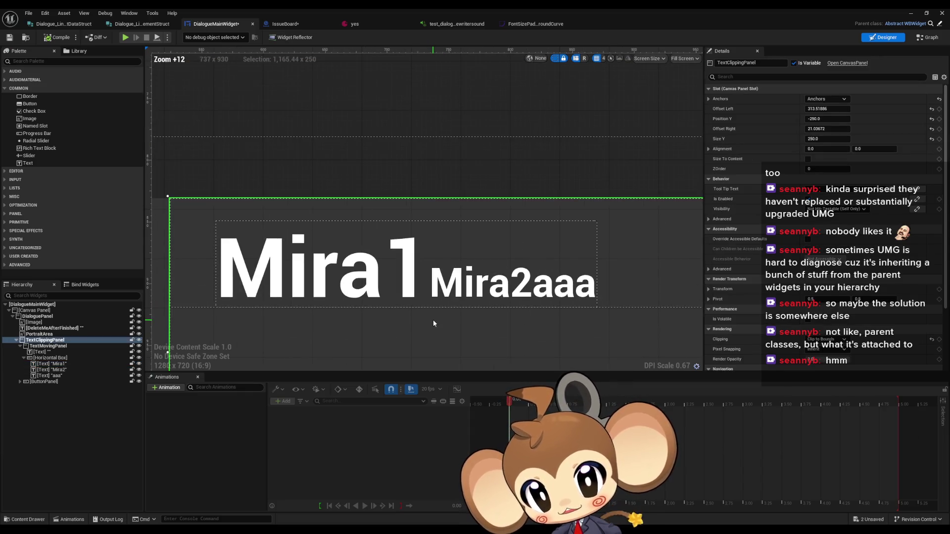
{"action": "scroll", "coordinate": [433, 319], "scroll_direction": "down", "scroll_amount": 2}
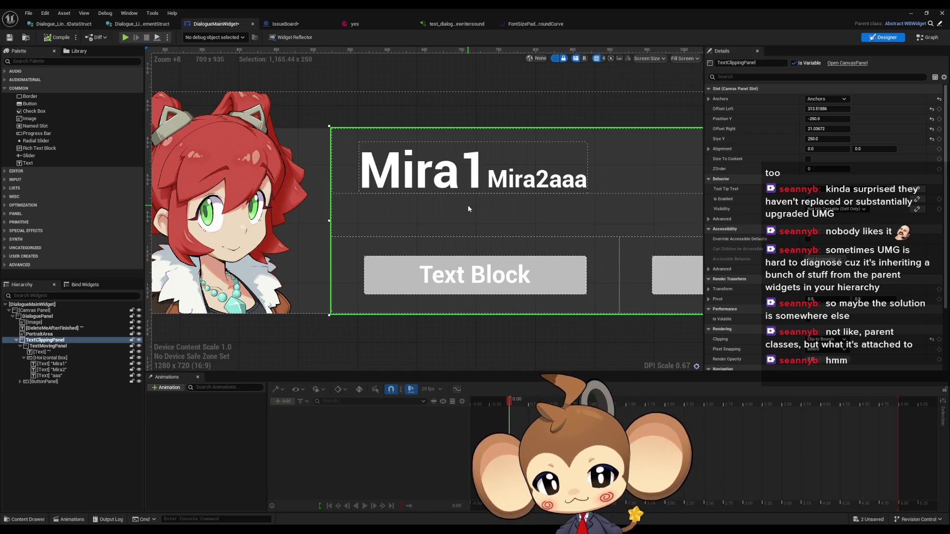
{"action": "scroll", "coordinate": [472, 213], "scroll_direction": "down", "scroll_amount": 3}
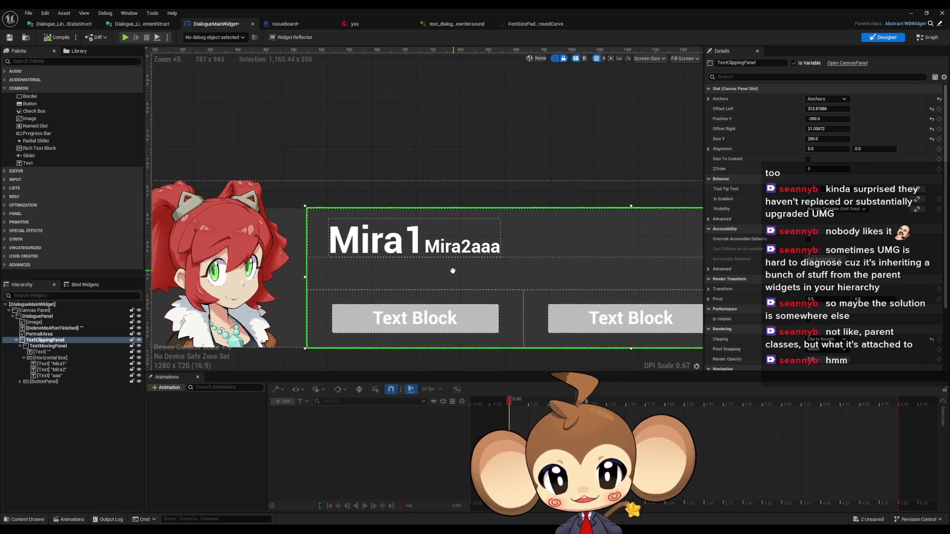
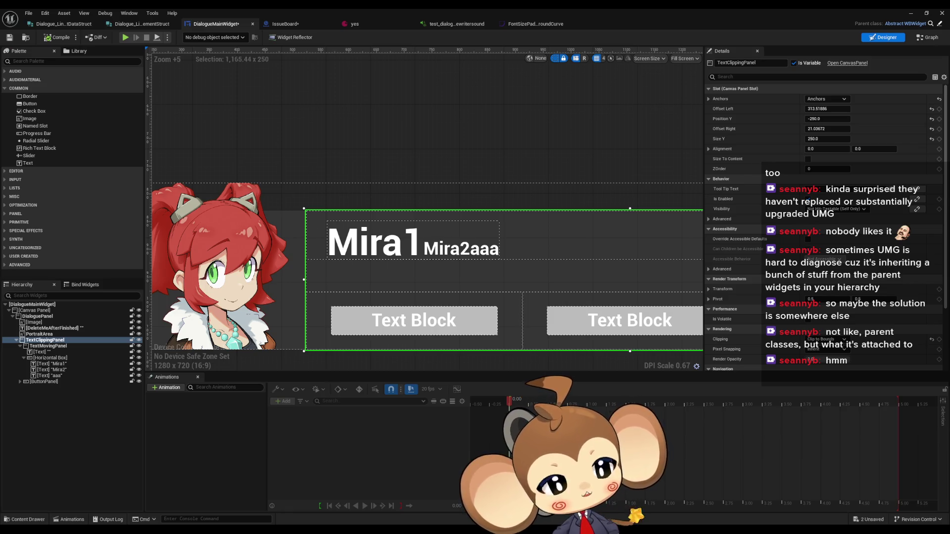
Zoom out the DialogueMainWidget designer and check the IssueBoard task list.
{"action": "scroll", "coordinate": [435, 174], "scroll_direction": "down", "scroll_amount": 4}
{"action": "mouse_move", "coordinate": [494, 172]}
{"action": "left_mouse_down"}
{"action": "mouse_move", "coordinate": [394, 136]}
{"action": "mouse_move", "coordinate": [437, 157]}
{"action": "left_mouse_up"}
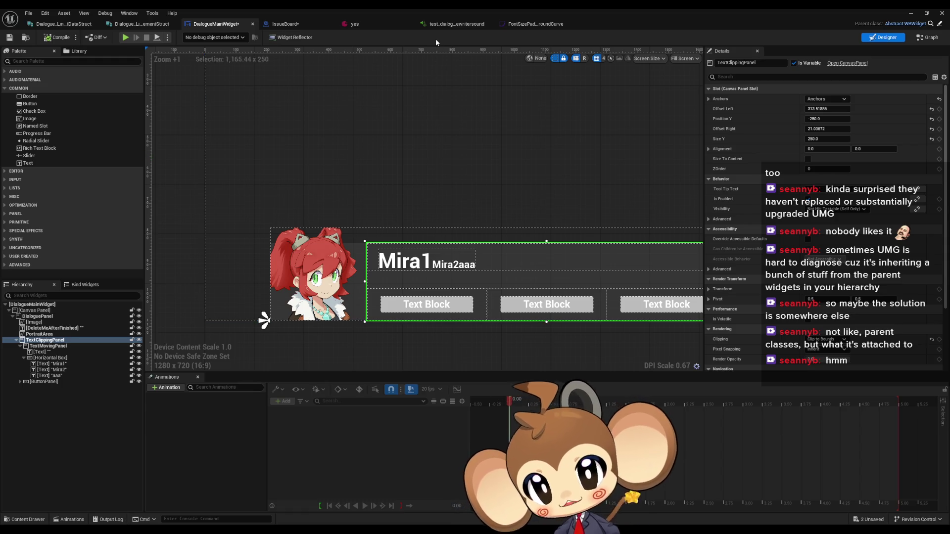
{"action": "left_click", "coordinate": [285, 24]}
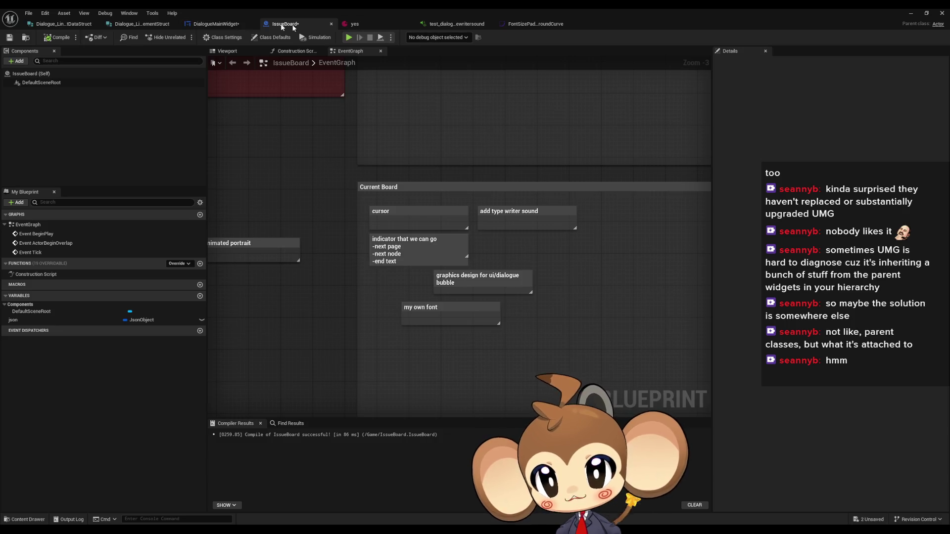
Return to DialogueMainWidget and show its graph with TextTagFunctionExecuter.
{"action": "left_click", "coordinate": [216, 24]}
{"action": "scroll", "coordinate": [451, 242], "scroll_direction": "up", "scroll_amount": 4}
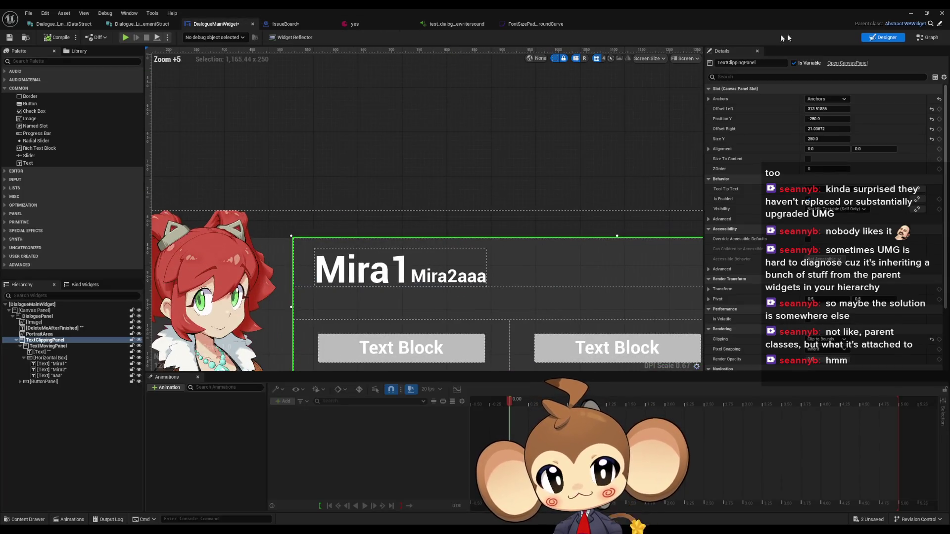
{"action": "left_click", "coordinate": [928, 37]}
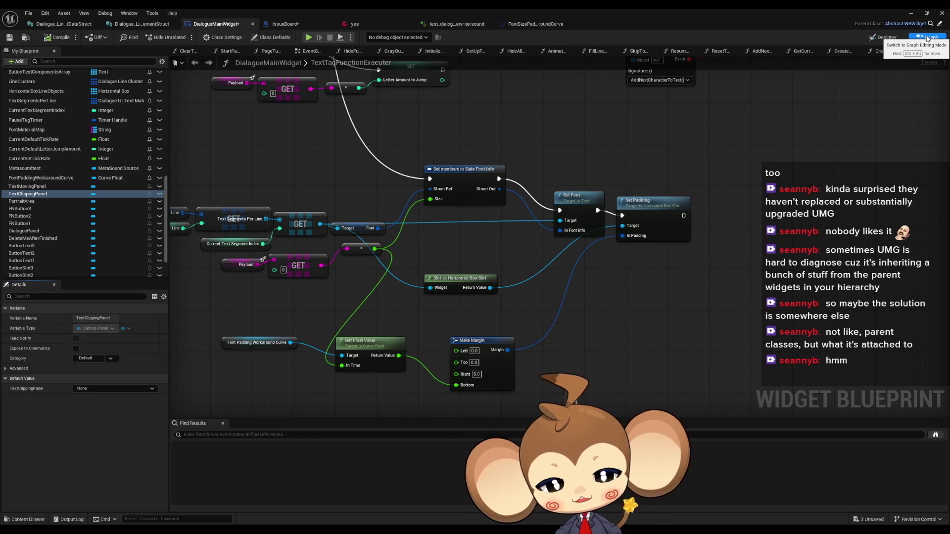
Rearrange the Slate Font Info, Make Margin, Get Float Value and padding-curve nodes in TextTagFunctionExecuter.
{"action": "scroll", "coordinate": [548, 291], "scroll_direction": "up", "scroll_amount": 1}
{"action": "left_click_drag", "start_coordinate": [498, 251], "coordinate": [496, 286]}
{"action": "mouse_move", "coordinate": [496, 326]}
{"action": "left_mouse_down"}
{"action": "mouse_move", "coordinate": [451, 297]}
{"action": "mouse_move", "coordinate": [573, 290]}
{"action": "mouse_move", "coordinate": [598, 278]}
{"action": "left_mouse_up"}
{"action": "left_click", "coordinate": [376, 330]}
{"action": "left_click", "coordinate": [452, 296], "text": "shift"}
{"action": "left_click_drag", "start_coordinate": [232, 339], "coordinate": [398, 333]}
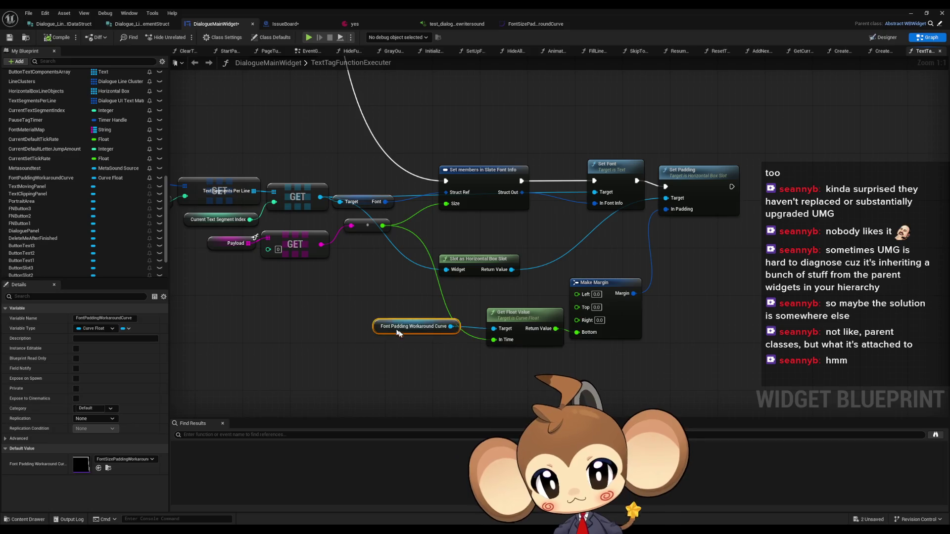
{"action": "left_click", "coordinate": [344, 297]}
{"action": "scroll", "coordinate": [343, 297], "scroll_direction": "down", "scroll_amount": 3}
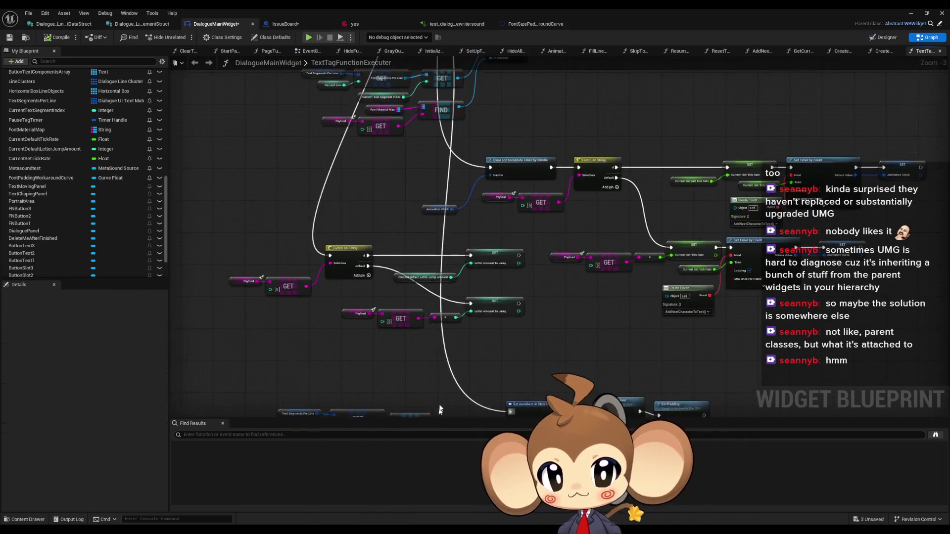
{"action": "scroll", "coordinate": [439, 410], "scroll_direction": "down", "scroll_amount": 4}
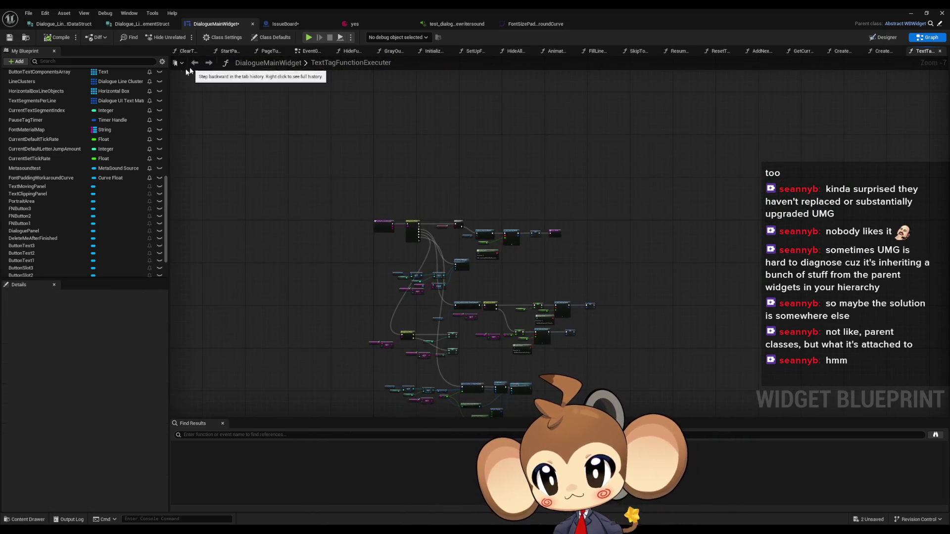
{"action": "scroll", "coordinate": [55, 107], "scroll_direction": "up", "scroll_amount": 5}
{"action": "scroll", "coordinate": [55, 105], "scroll_direction": "up", "scroll_amount": 10}
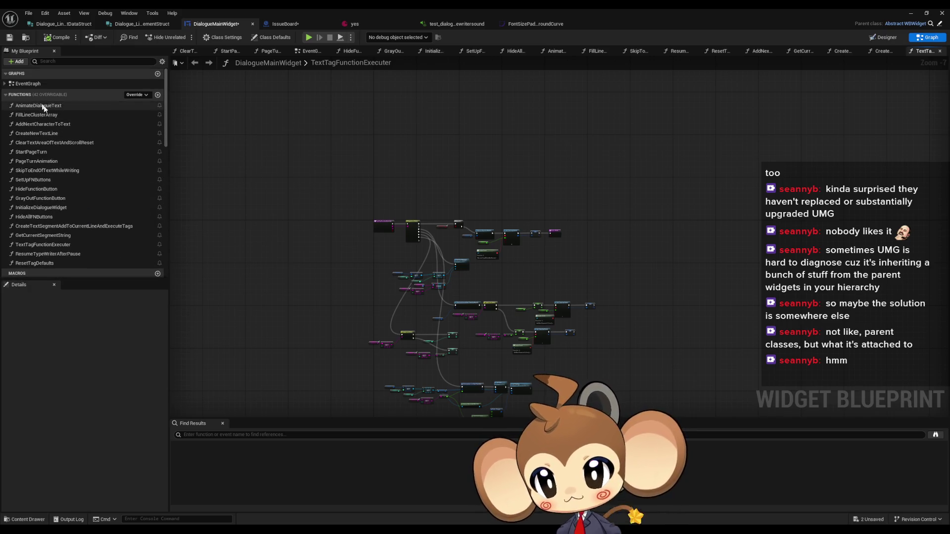
Open the ClearTextAreaOfTextAndScrollReset, CreateNewTextLine and CreateTextSegmentAddToCurrentLineAndExecuteTags function graphs.
{"action": "double_click", "coordinate": [47, 142]}
{"action": "double_click", "coordinate": [37, 133]}
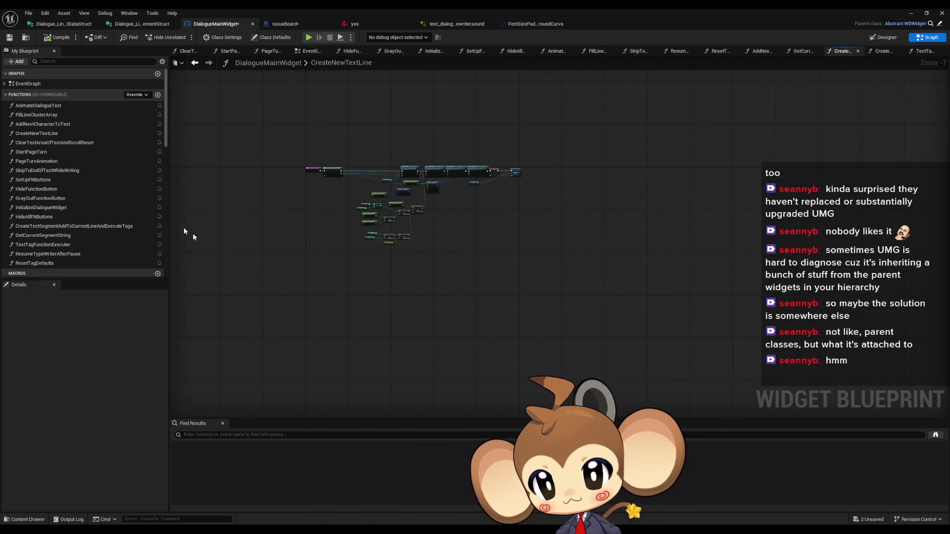
{"action": "double_click", "coordinate": [70, 227]}
Roughly reposition the ADD, Text Segments Per Line, Set Vertical Alignment and Slot nodes.
{"action": "scroll", "coordinate": [493, 237], "scroll_direction": "down", "scroll_amount": 3}
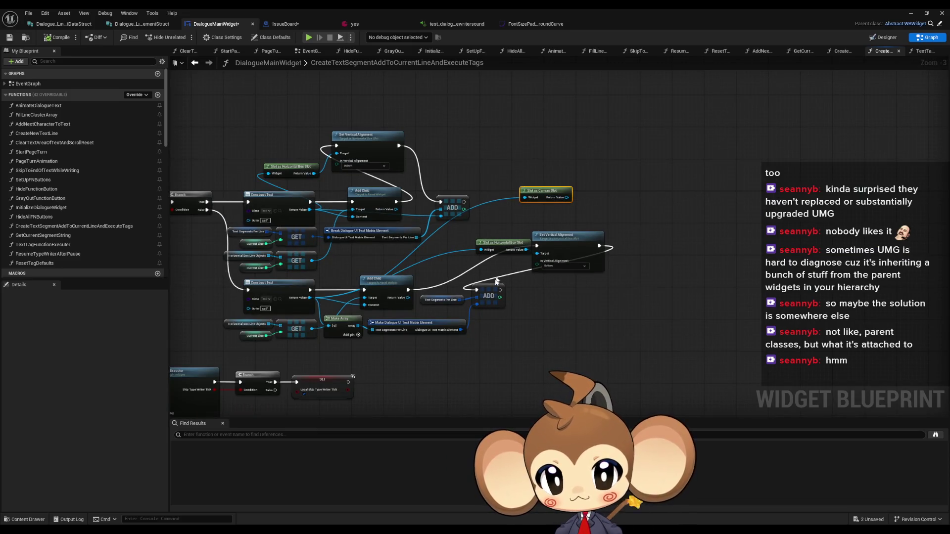
{"action": "left_click_drag", "start_coordinate": [515, 268], "coordinate": [425, 227]}
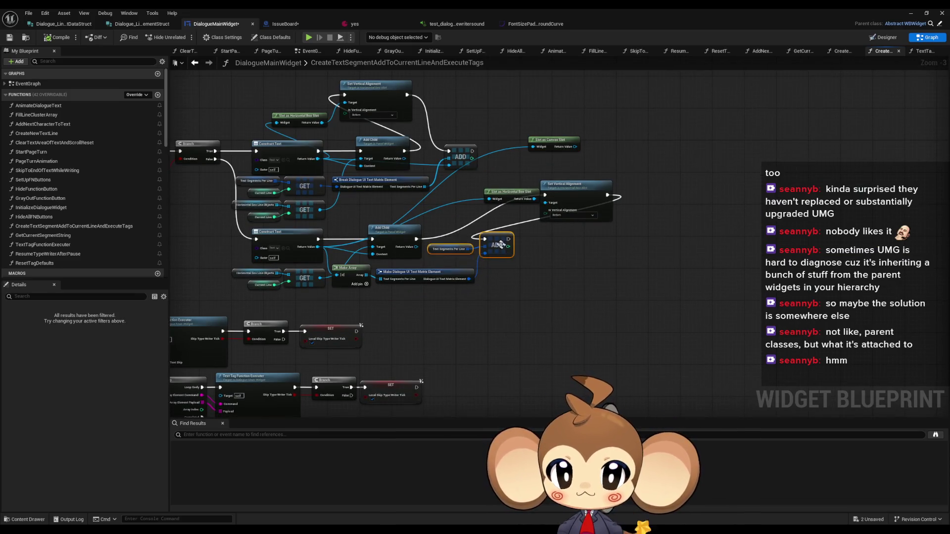
{"action": "left_click_drag", "start_coordinate": [500, 246], "coordinate": [621, 295]}
{"action": "mouse_move", "coordinate": [587, 202]}
{"action": "left_mouse_down"}
{"action": "mouse_move", "coordinate": [569, 230]}
{"action": "mouse_move", "coordinate": [544, 242]}
{"action": "mouse_move", "coordinate": [562, 246]}
{"action": "left_mouse_up"}
{"action": "mouse_move", "coordinate": [500, 194]}
{"action": "left_mouse_down"}
{"action": "mouse_move", "coordinate": [475, 258]}
{"action": "mouse_move", "coordinate": [444, 260]}
{"action": "left_mouse_up"}
{"action": "left_click_drag", "start_coordinate": [560, 239], "coordinate": [531, 237]}
{"action": "scroll", "coordinate": [592, 283], "scroll_direction": "up", "scroll_amount": 3}
{"action": "left_click_drag", "start_coordinate": [624, 299], "coordinate": [576, 222]}
{"action": "left_click_drag", "start_coordinate": [547, 297], "coordinate": [485, 273]}
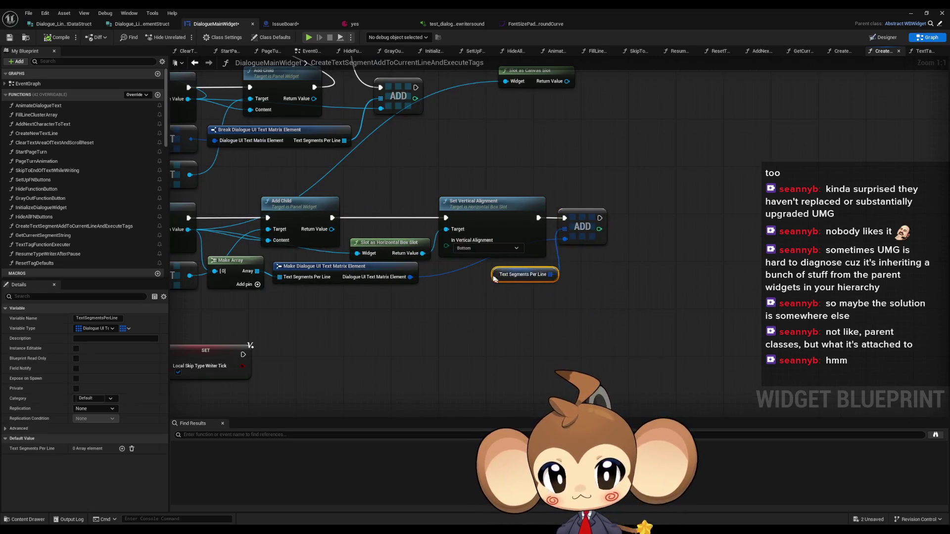
Line up Slot as Horizontal Box Slot, Set Vertical Alignment and ADD in a row after Add Child.
{"action": "mouse_move", "coordinate": [530, 144]}
{"action": "left_mouse_down"}
{"action": "mouse_move", "coordinate": [583, 246]}
{"action": "mouse_move", "coordinate": [653, 213]}
{"action": "mouse_move", "coordinate": [716, 227]}
{"action": "left_mouse_up"}
{"action": "left_click_drag", "start_coordinate": [619, 225], "coordinate": [808, 227]}
{"action": "mouse_move", "coordinate": [495, 144]}
{"action": "left_mouse_down"}
{"action": "mouse_move", "coordinate": [623, 230]}
{"action": "mouse_move", "coordinate": [710, 227]}
{"action": "left_mouse_up"}
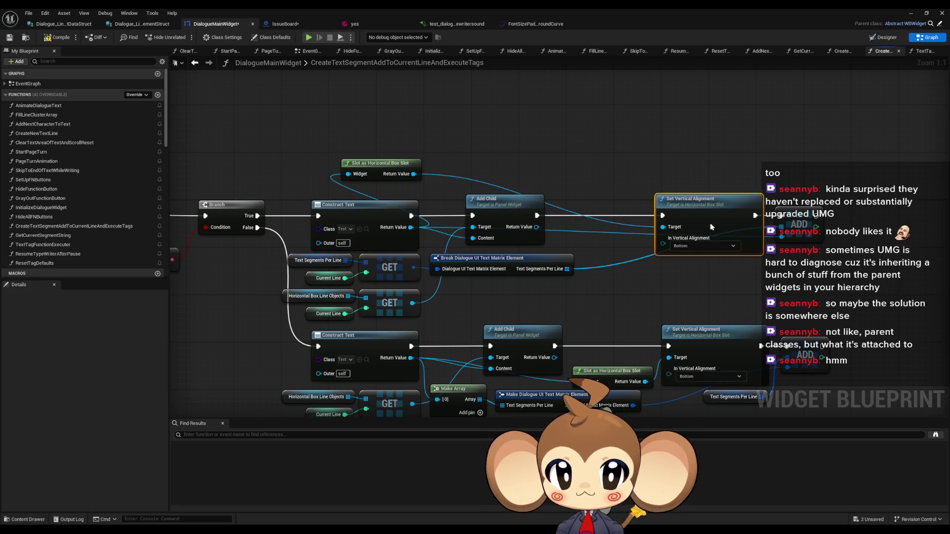
{"action": "left_click_drag", "start_coordinate": [407, 173], "coordinate": [519, 202]}
{"action": "left_click_drag", "start_coordinate": [604, 230], "coordinate": [593, 231]}
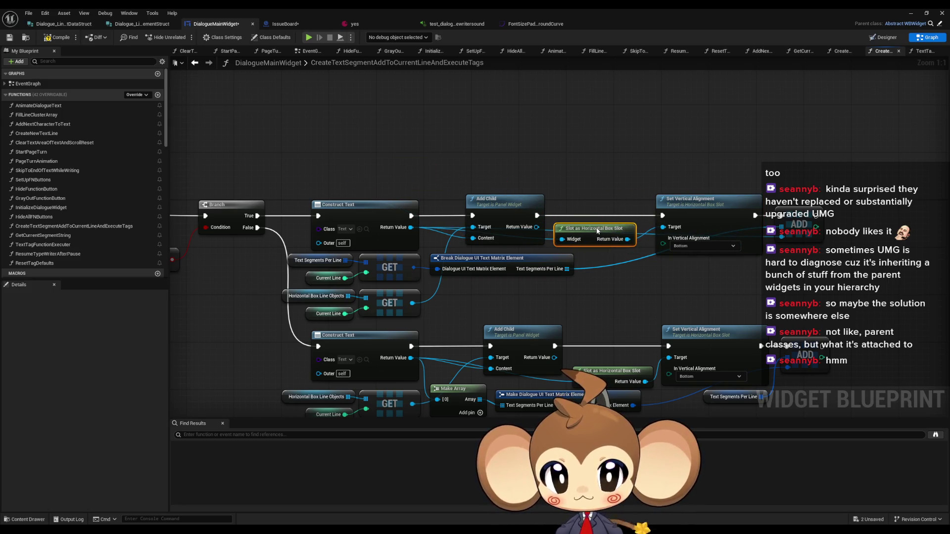
{"action": "left_click_drag", "start_coordinate": [715, 216], "coordinate": [698, 218]}
{"action": "left_click", "coordinate": [785, 228]}
{"action": "left_click_drag", "start_coordinate": [786, 228], "coordinate": [774, 228]}
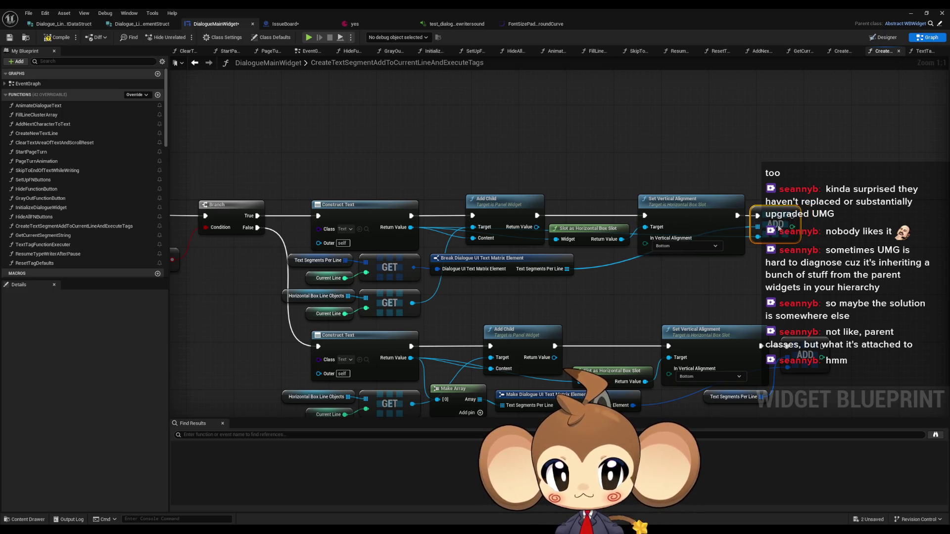
{"action": "left_click", "coordinate": [740, 286]}
{"action": "left_click_drag", "start_coordinate": [634, 264], "coordinate": [649, 272]}
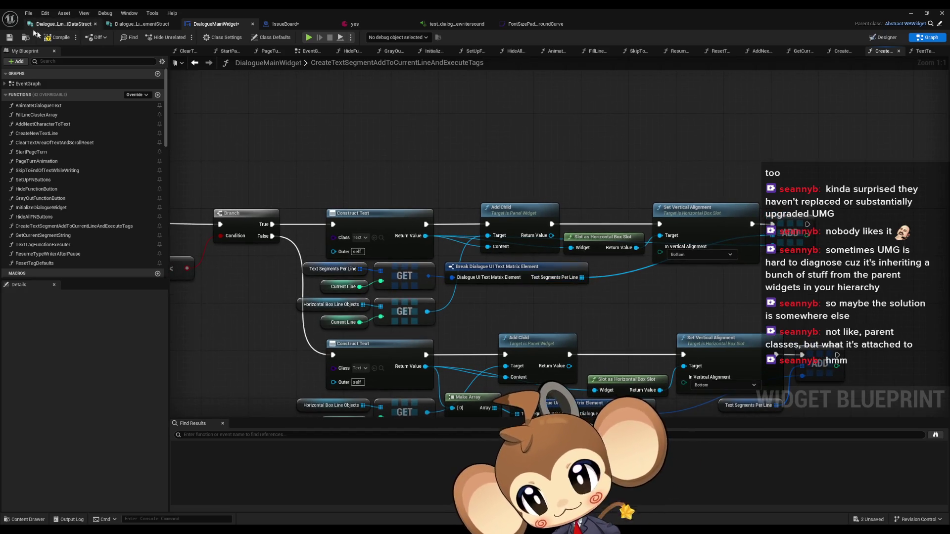
{"action": "scroll", "coordinate": [422, 167], "scroll_direction": "down", "scroll_amount": 5}
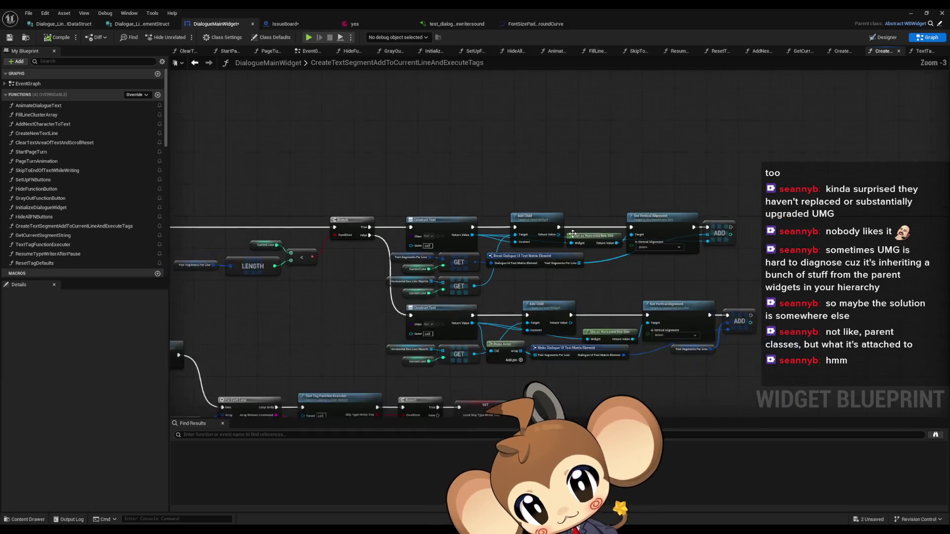
Drag the GET/math node group down and Reset Tag Defaults down-right to align the loop.
{"action": "scroll", "coordinate": [302, 257], "scroll_direction": "up", "scroll_amount": 5}
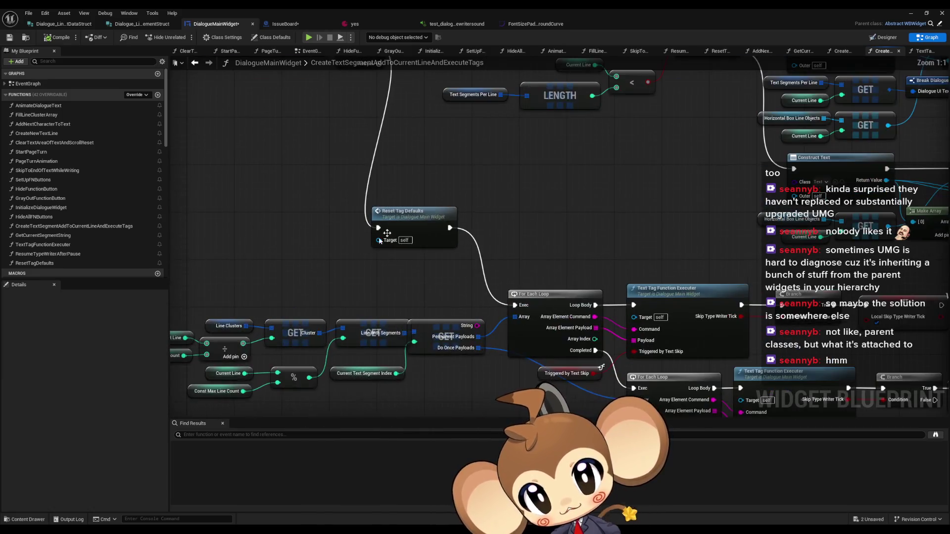
{"action": "mouse_move", "coordinate": [425, 272]}
{"action": "left_mouse_down"}
{"action": "mouse_move", "coordinate": [425, 240]}
{"action": "mouse_move", "coordinate": [470, 219]}
{"action": "mouse_move", "coordinate": [556, 212]}
{"action": "left_mouse_up"}
{"action": "left_click_drag", "start_coordinate": [258, 230], "coordinate": [554, 335]}
{"action": "left_click_drag", "start_coordinate": [578, 269], "coordinate": [578, 299]}
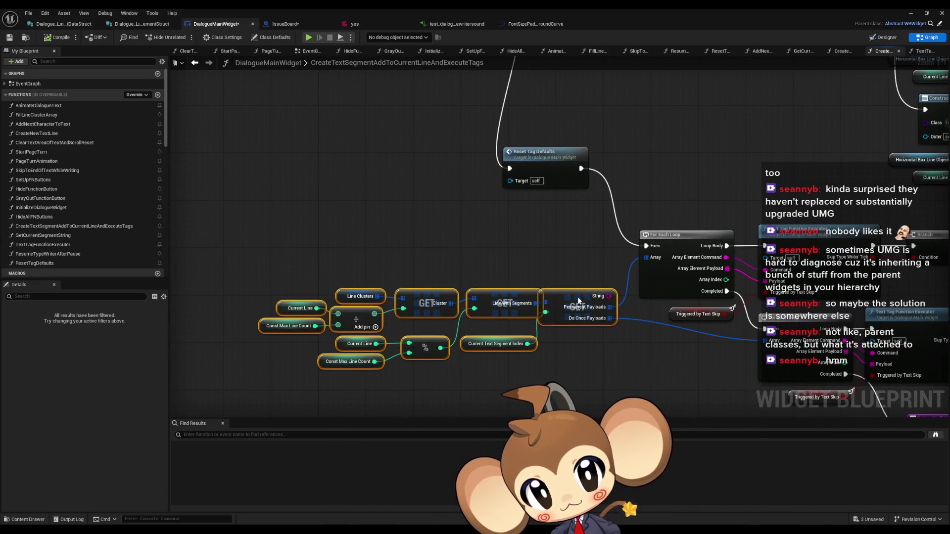
{"action": "left_click_drag", "start_coordinate": [548, 171], "coordinate": [577, 248]}
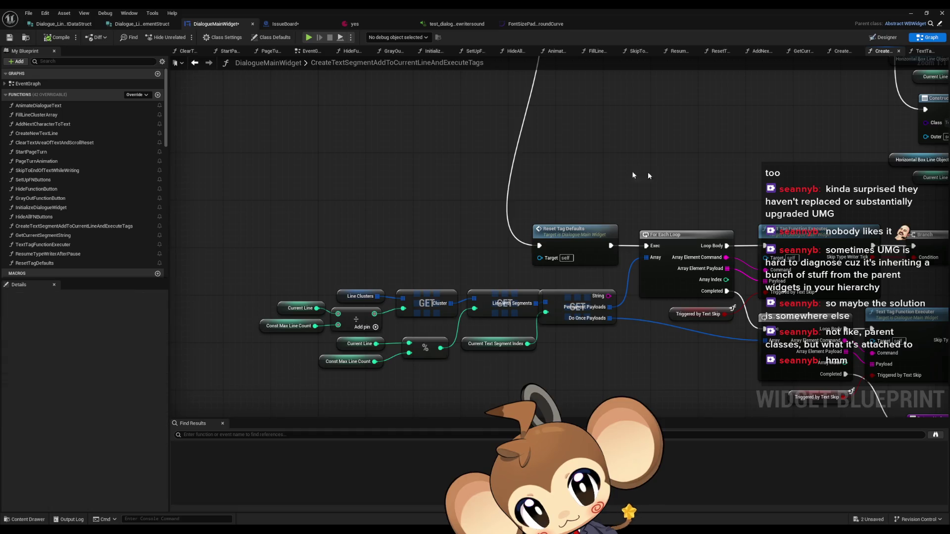
{"action": "scroll", "coordinate": [470, 227], "scroll_direction": "down", "scroll_amount": 5}
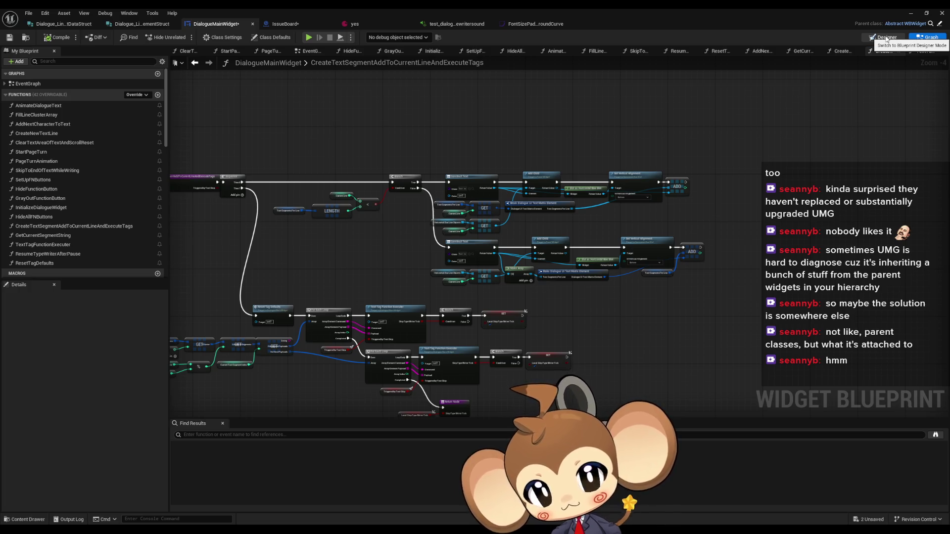
{"action": "left_click", "coordinate": [886, 38]}
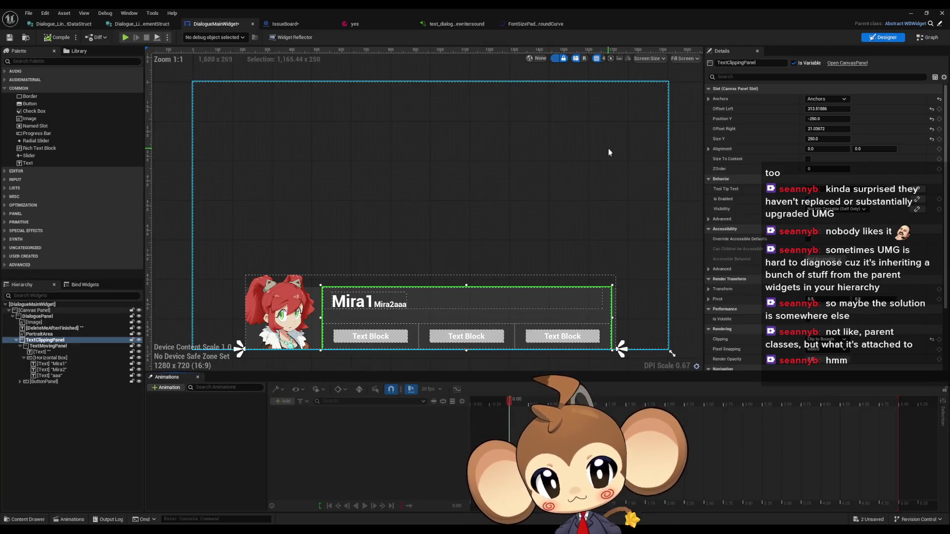
Drop an Image widget into the Mira1/Mira2aaa Horizontal Box after the Mira2aaa text.
{"action": "scroll", "coordinate": [408, 345], "scroll_direction": "up", "scroll_amount": 5}
{"action": "left_click", "coordinate": [387, 228]}
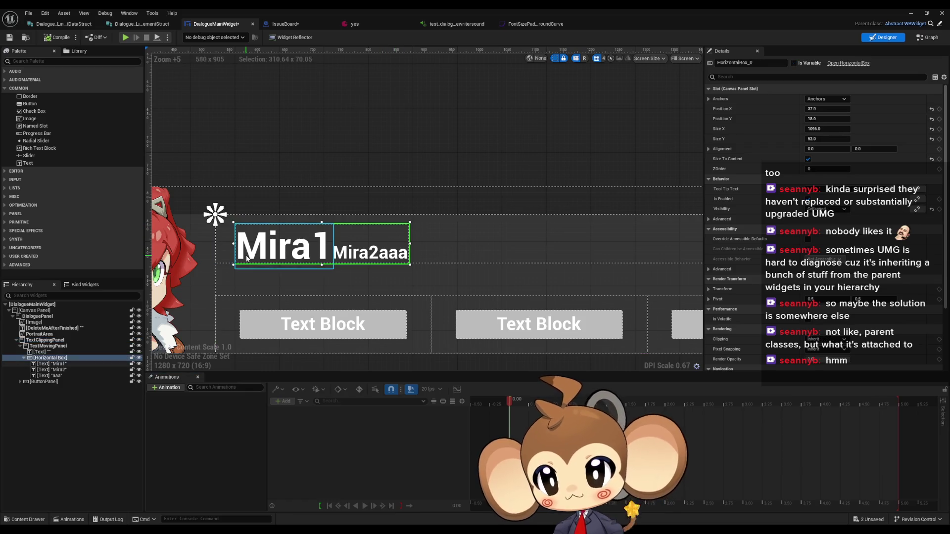
{"action": "scroll", "coordinate": [371, 227], "scroll_direction": "up", "scroll_amount": 3}
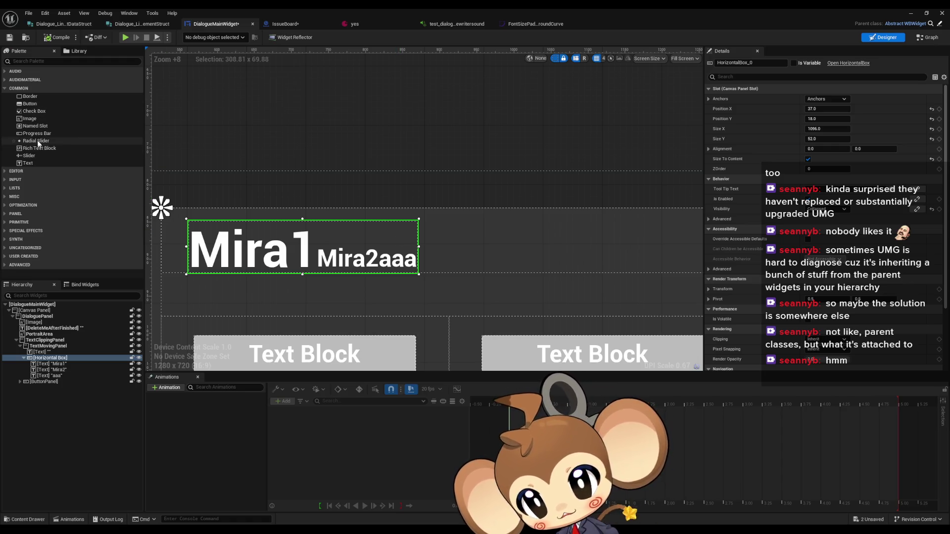
{"action": "mouse_move", "coordinate": [35, 120]}
{"action": "left_mouse_down"}
{"action": "mouse_move", "coordinate": [74, 346]}
{"action": "mouse_move", "coordinate": [59, 360]}
{"action": "left_mouse_up"}
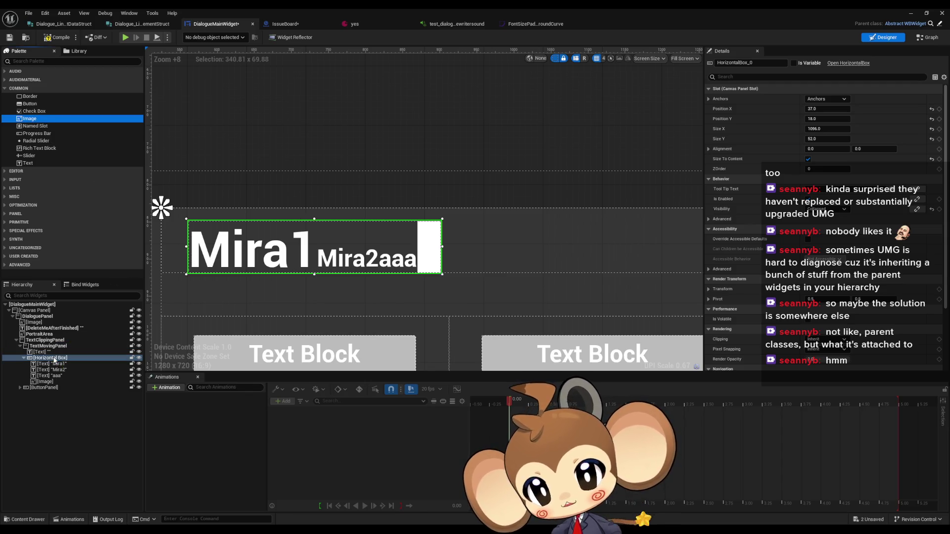
Expose the image's Brush Image Size and try width 100, undoing a 100 height.
{"action": "left_click", "coordinate": [431, 242]}
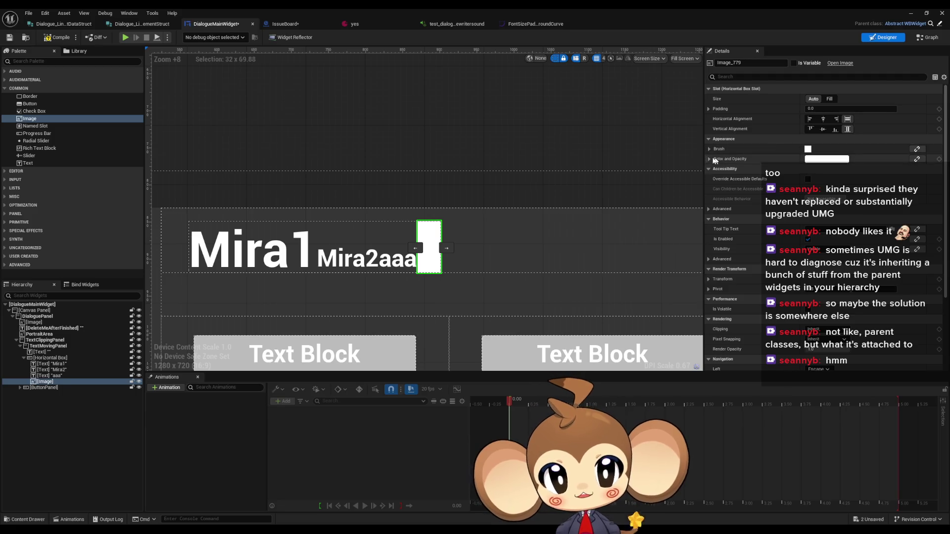
{"action": "left_click", "coordinate": [709, 149]}
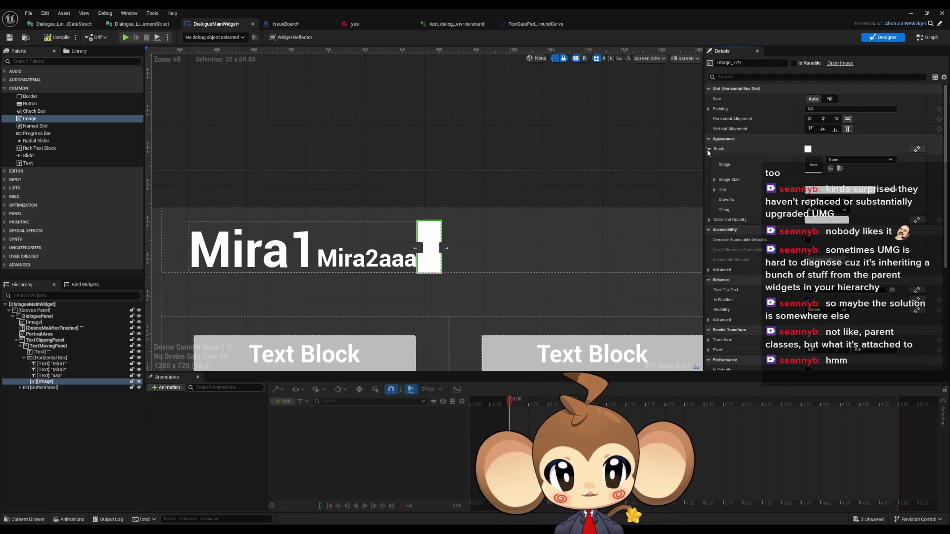
{"action": "left_click", "coordinate": [715, 180]}
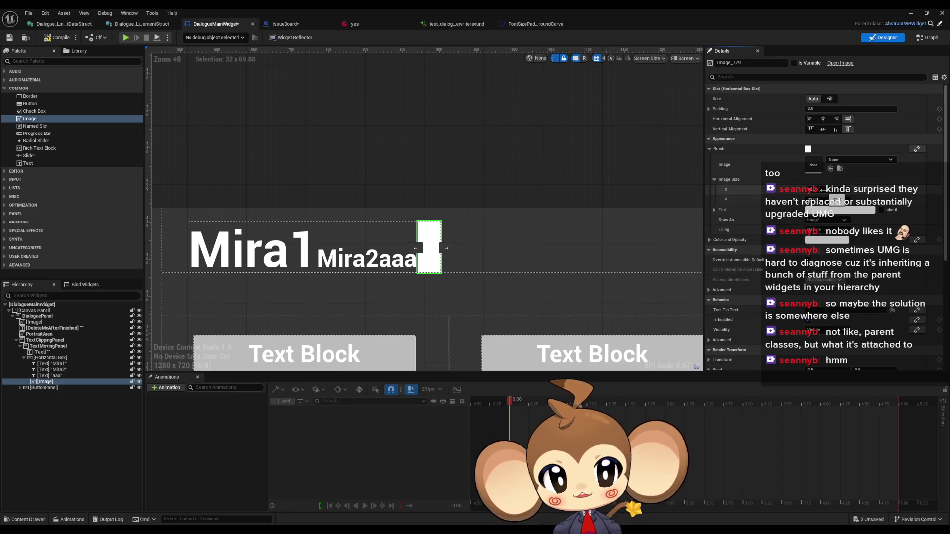
{"action": "left_click", "coordinate": [830, 99]}
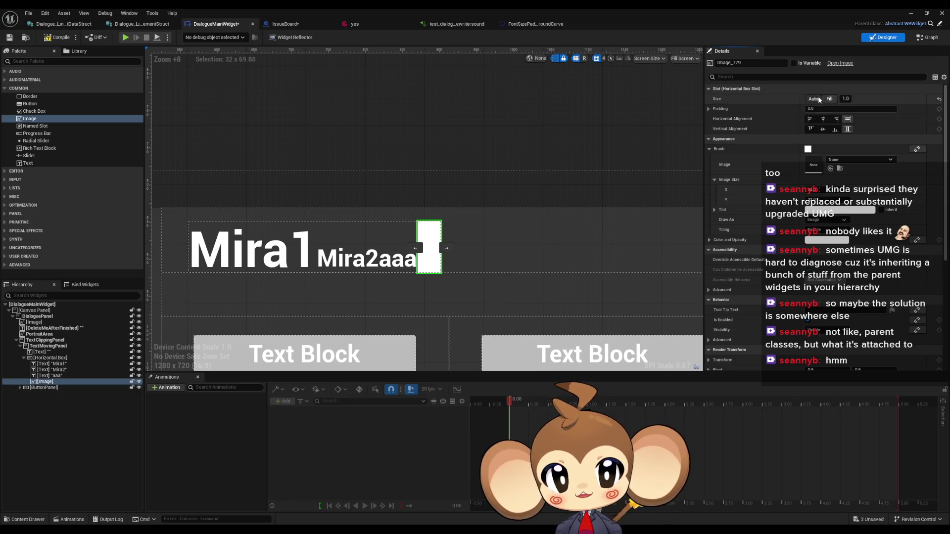
{"action": "left_click", "coordinate": [813, 99]}
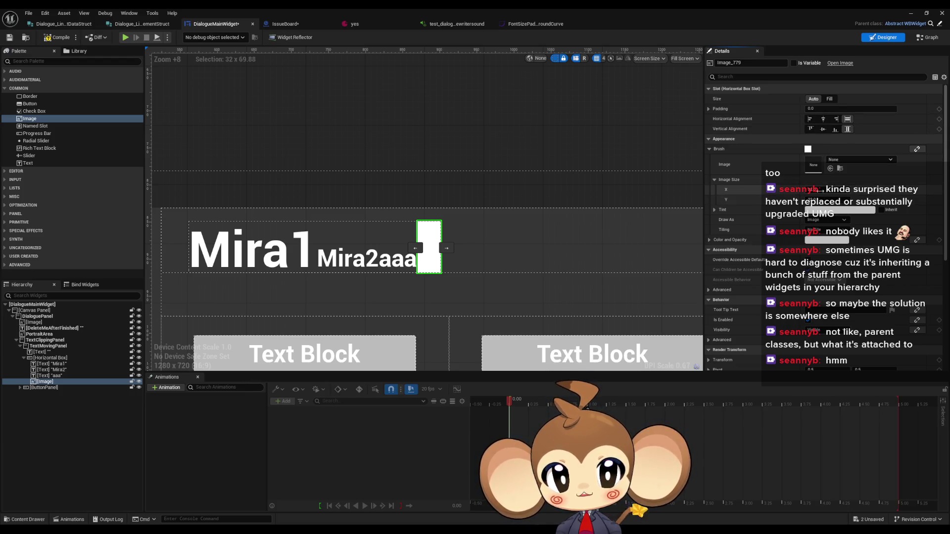
{"action": "type", "text": "100"}
{"action": "key", "text": "Return"}
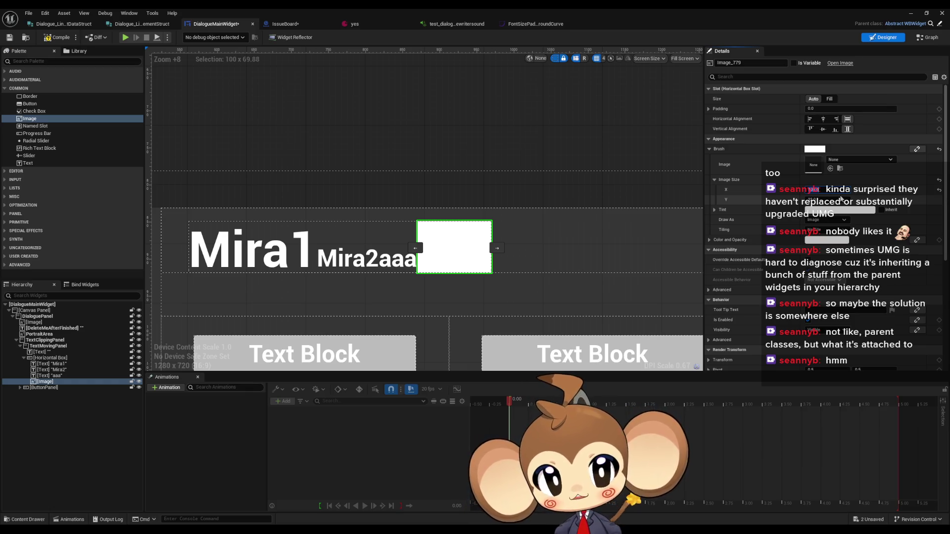
{"action": "left_click", "coordinate": [841, 199]}
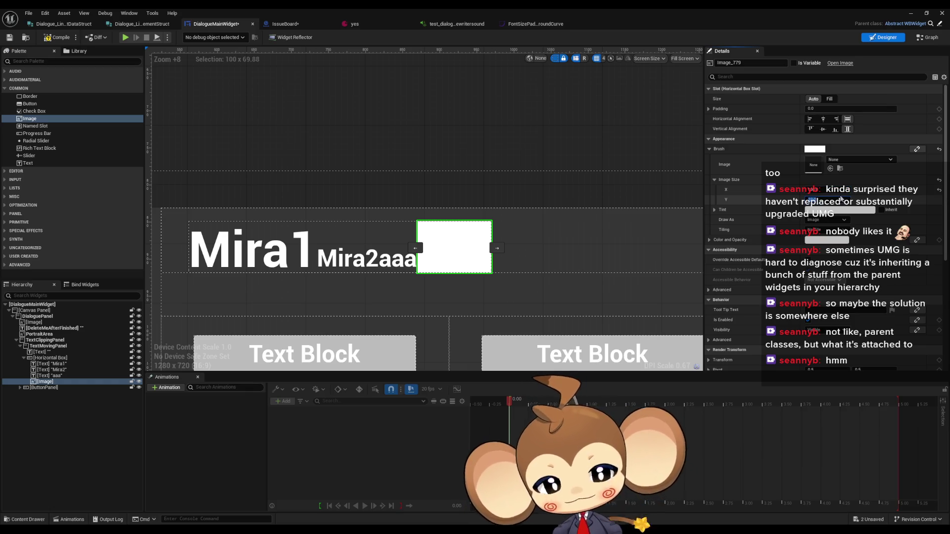
{"action": "type", "text": "100"}
{"action": "key", "text": "Return"}
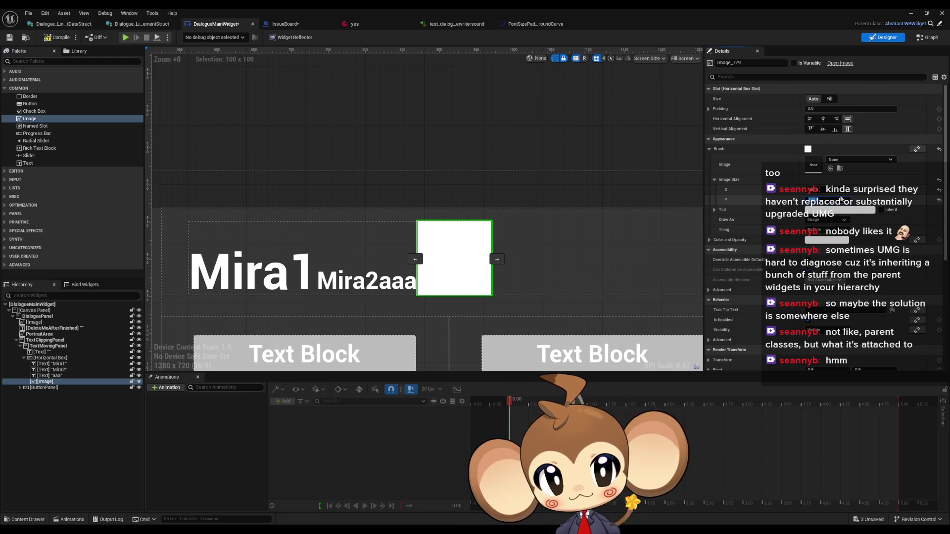
{"action": "key", "text": "ctrl+z"}
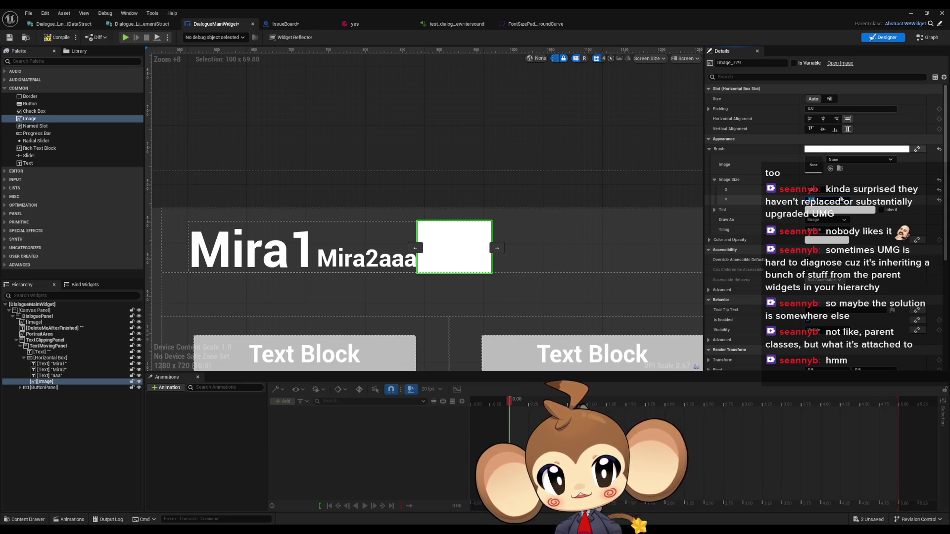
Align the image bottom and right in its slot and size it 20 wide by 50 tall.
{"action": "left_click", "coordinate": [835, 129]}
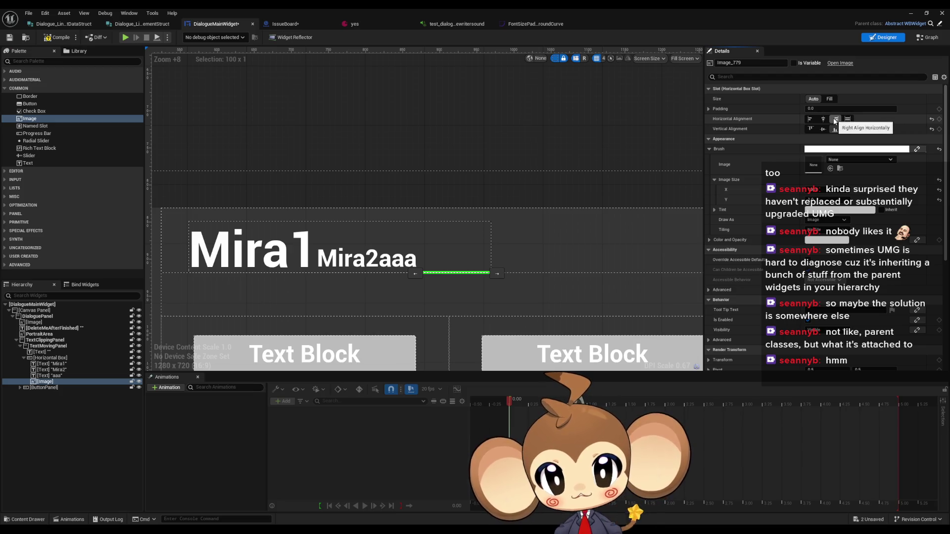
{"action": "left_click", "coordinate": [835, 121]}
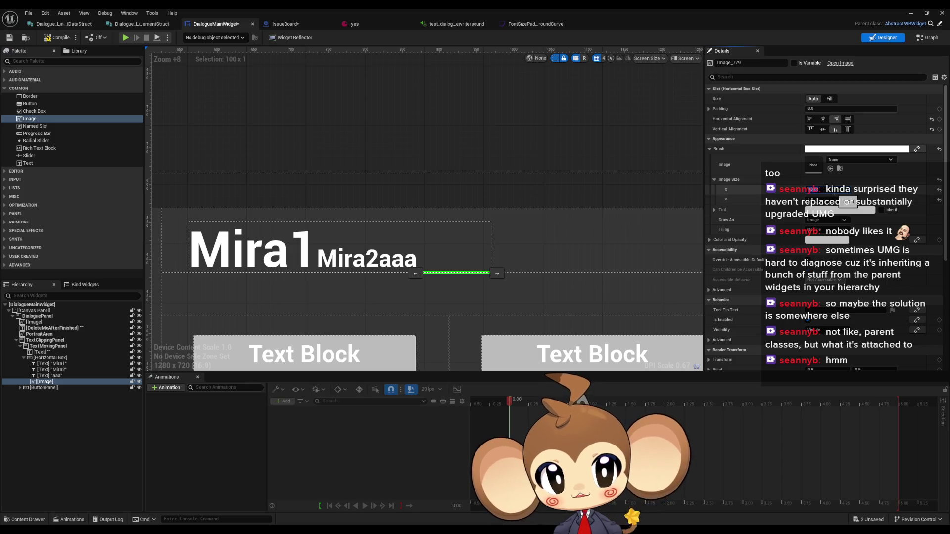
{"action": "type", "text": "30"}
{"action": "key", "text": "Return"}
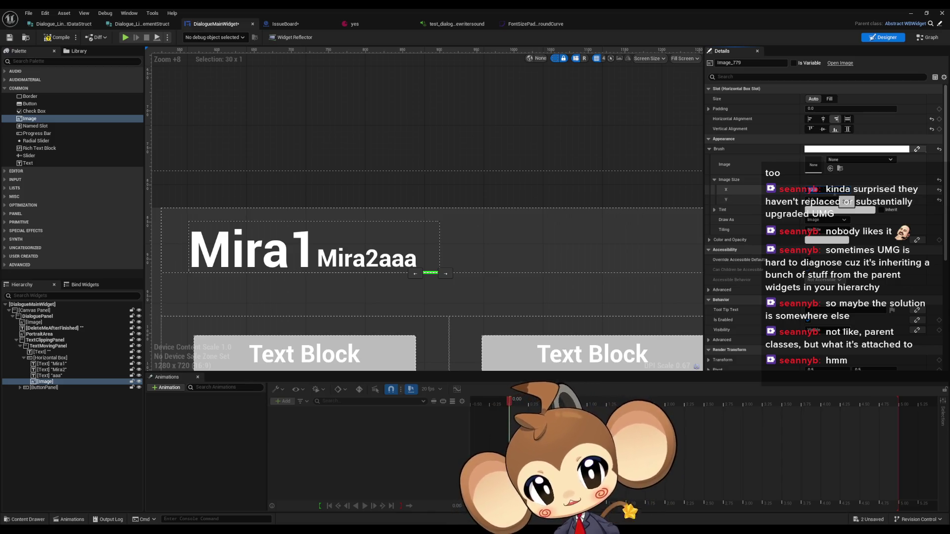
{"action": "left_click", "coordinate": [814, 200]}
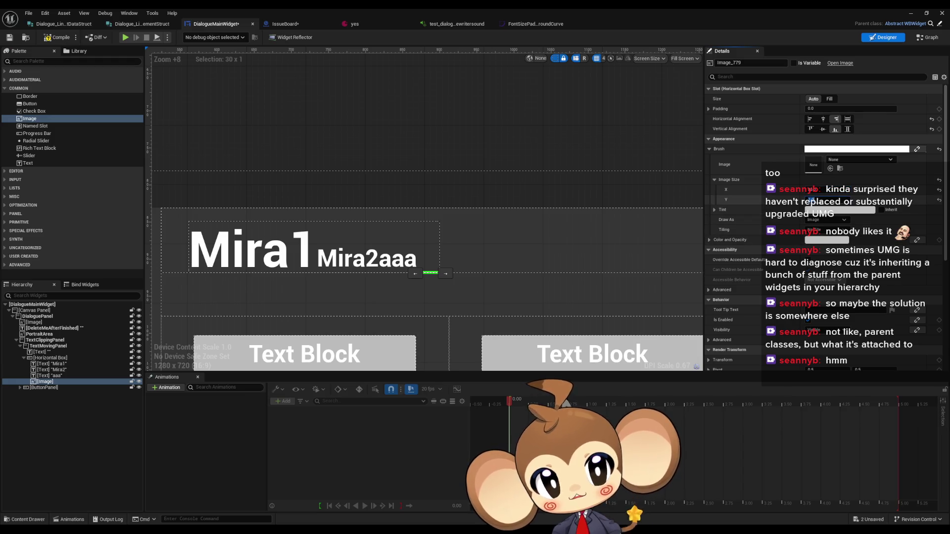
{"action": "type", "text": "50"}
{"action": "key", "text": "Return"}
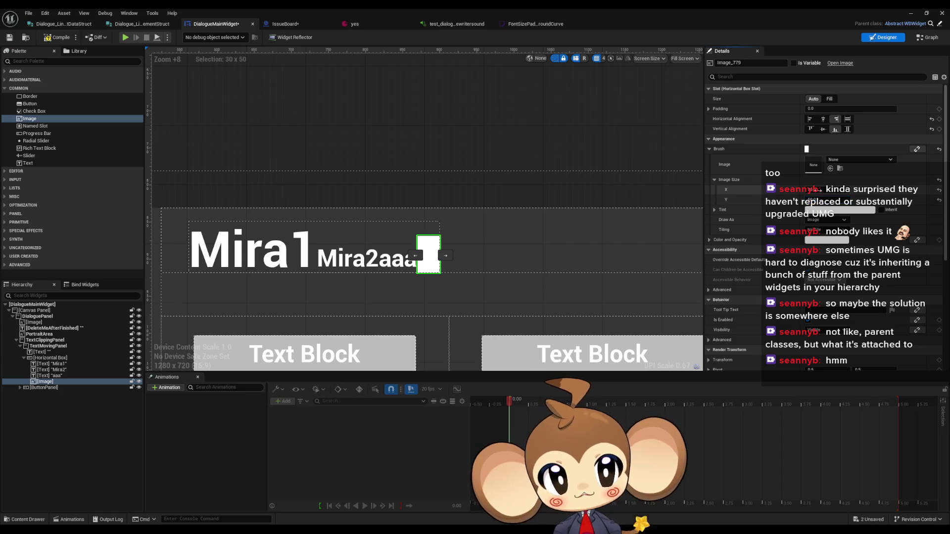
{"action": "left_click", "coordinate": [814, 189]}
{"action": "type", "text": "20"}
{"action": "key", "text": "Return"}
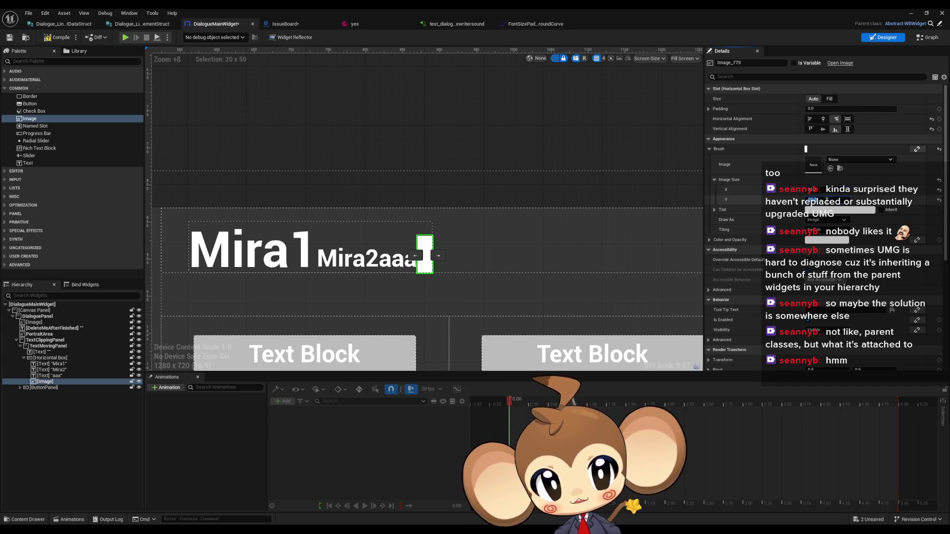
Settle the cursor image height at 45 after trying 30 and 40.
{"action": "left_click", "coordinate": [814, 200]}
{"action": "type", "text": "30"}
{"action": "key", "text": "Return"}
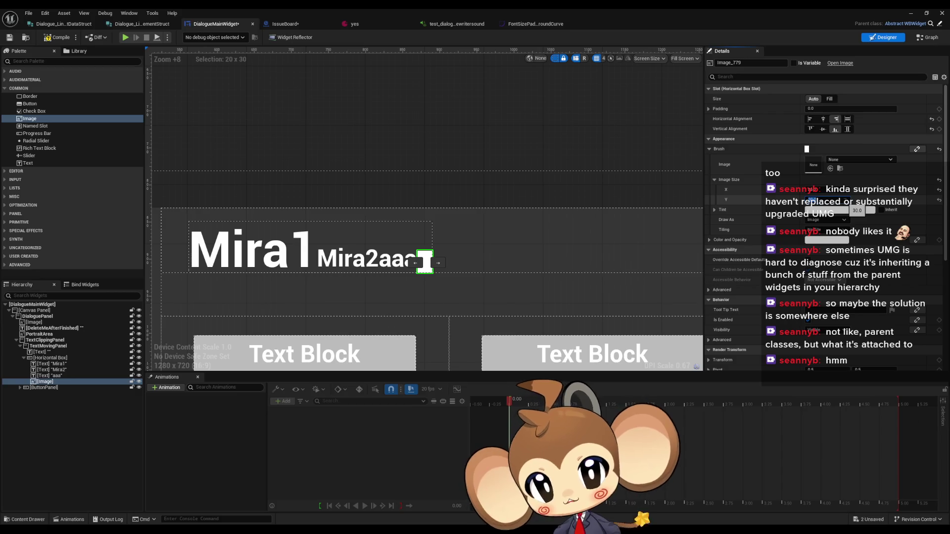
{"action": "type", "text": "40"}
{"action": "key", "text": "Return"}
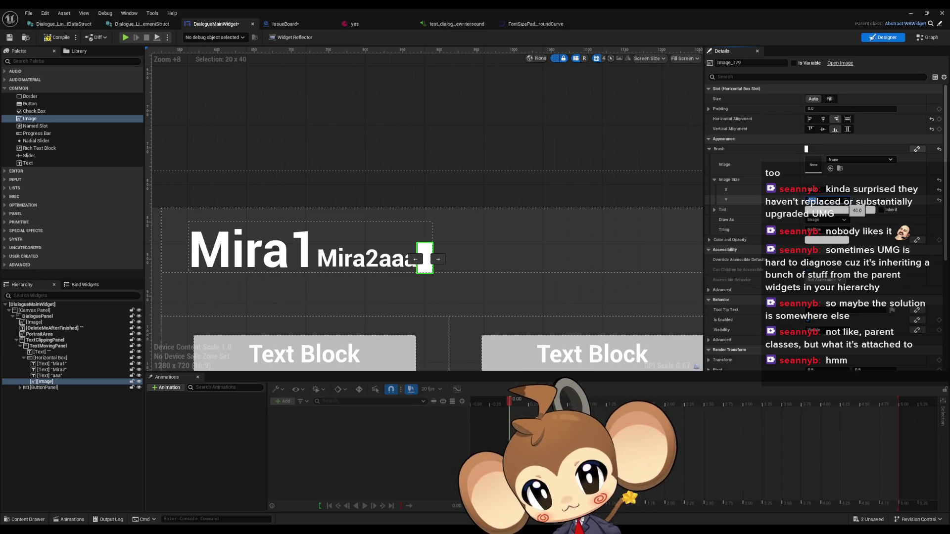
{"action": "type", "text": "45"}
{"action": "key", "text": "Return"}
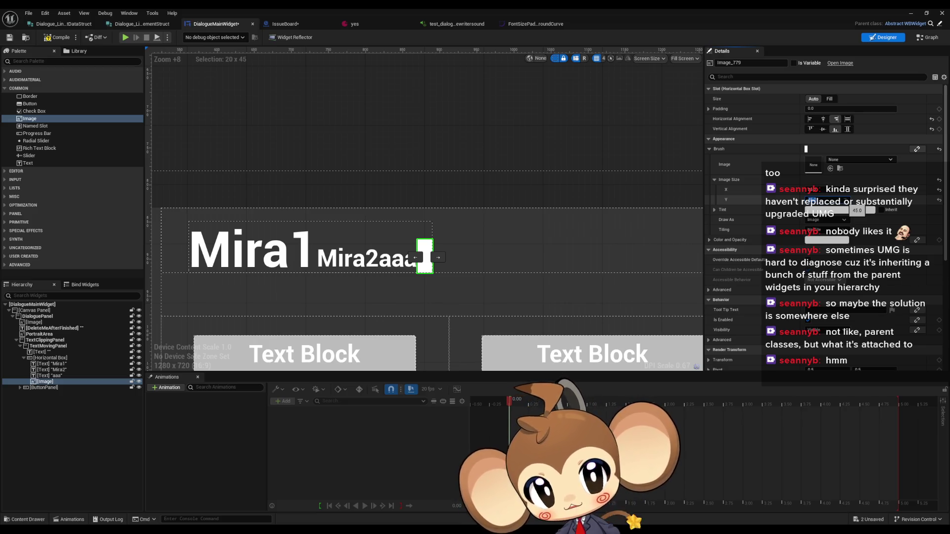
{"action": "left_click", "coordinate": [708, 110]}
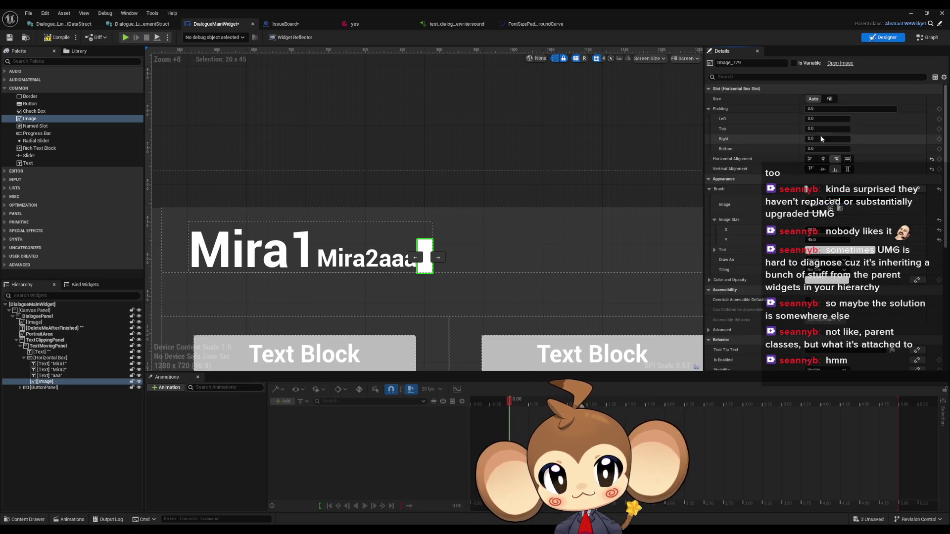
Set the cursor image's left padding to 5 after trying 10.
{"action": "left_click", "coordinate": [820, 120]}
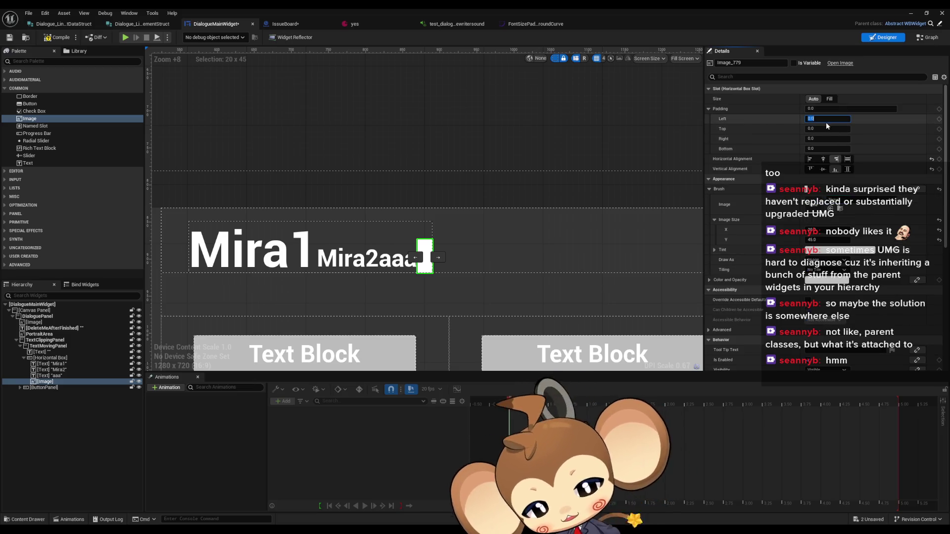
{"action": "type", "text": "10"}
{"action": "key", "text": "Return"}
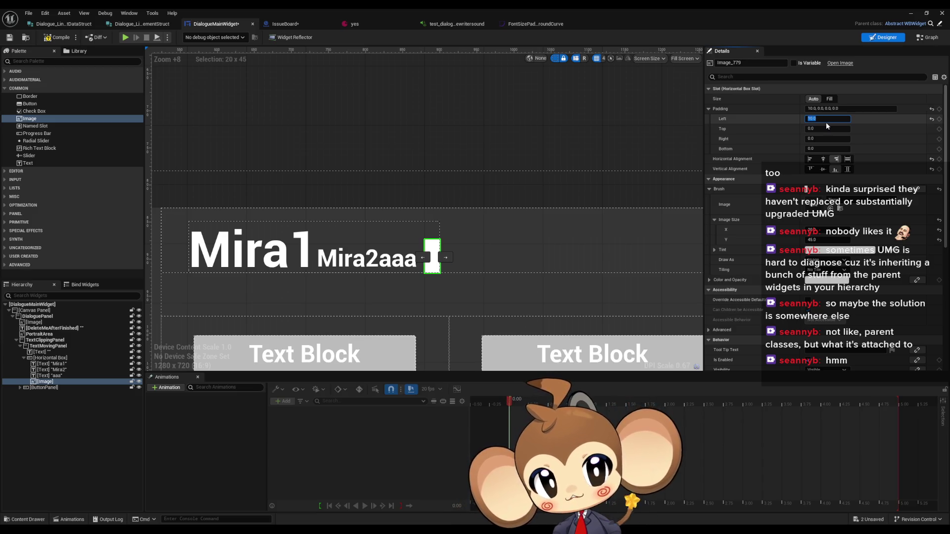
{"action": "type", "text": "5"}
{"action": "key", "text": "Return"}
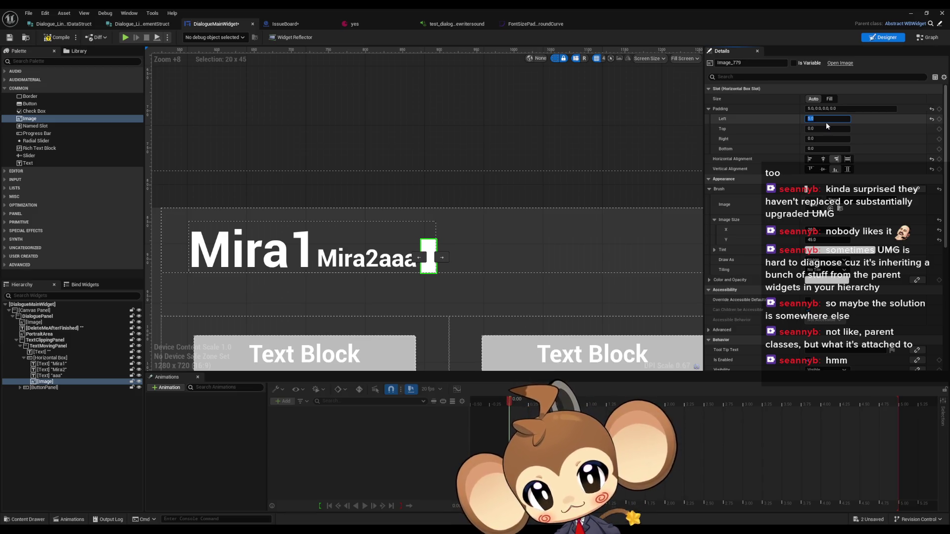
Preview the spacing, reselect the cursor image and add a new widget animation.
{"action": "left_click", "coordinate": [367, 121]}
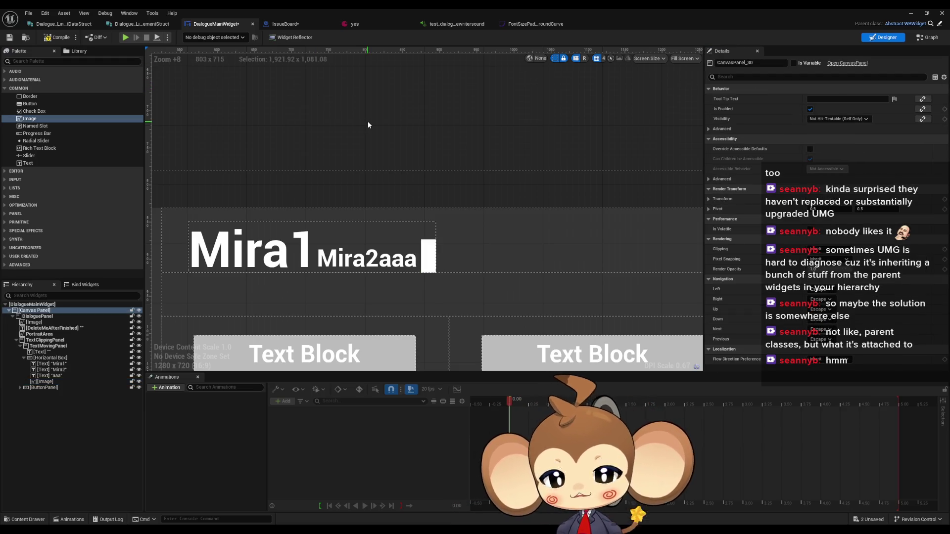
{"action": "left_click", "coordinate": [44, 381]}
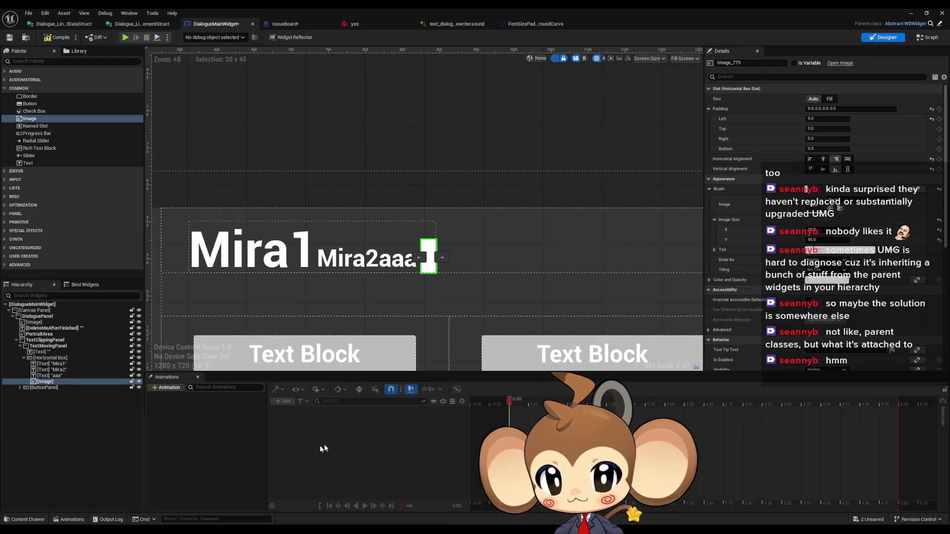
{"action": "left_click", "coordinate": [166, 389]}
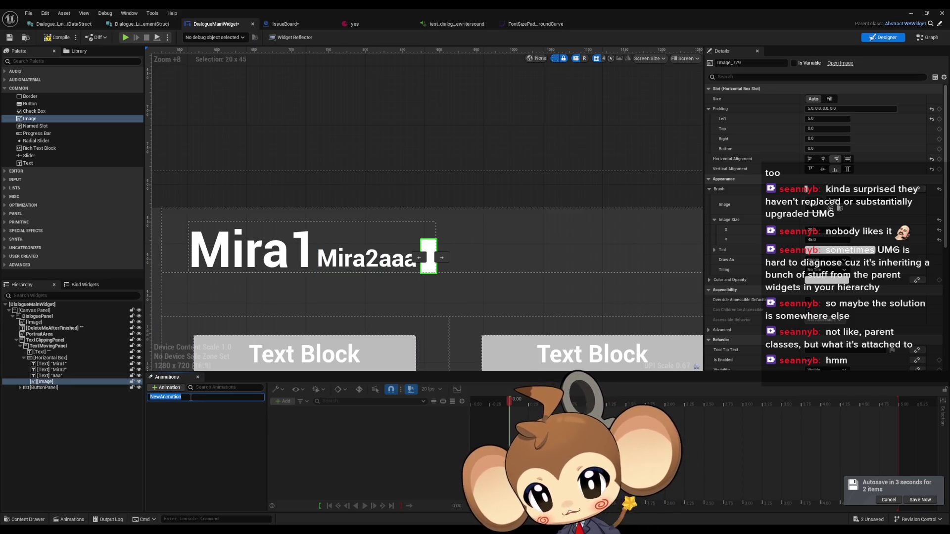
Name the new animation 'C' and glance at the curve editor before returning to DialogueMainWidget.
{"action": "type", "text": "C"}
{"action": "key", "text": "ctrl+Tab"}
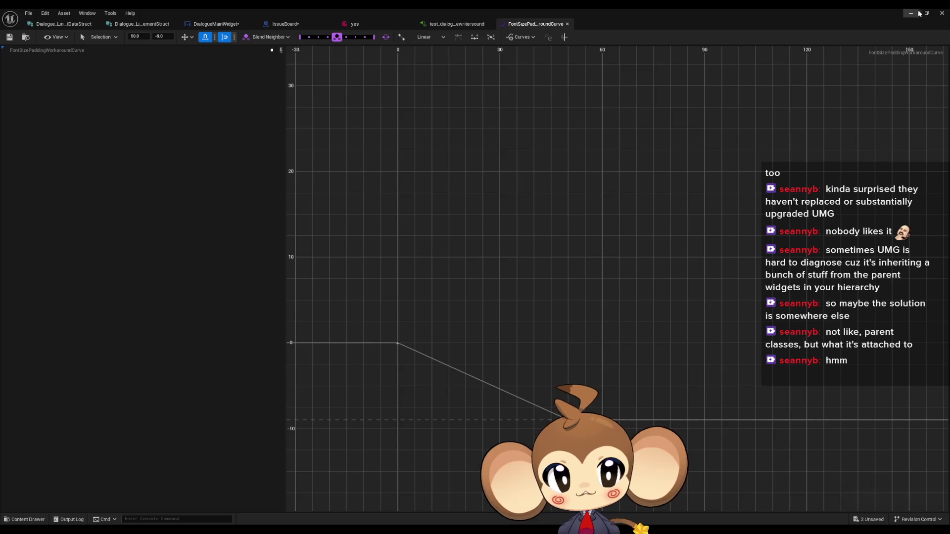
{"action": "key", "text": "alt+Tab"}
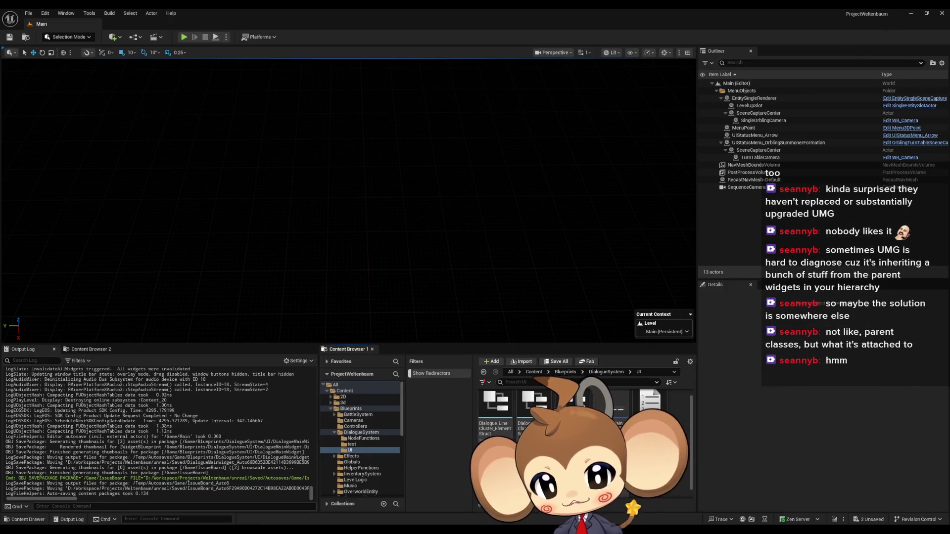
{"action": "left_click", "coordinate": [417, 500]}
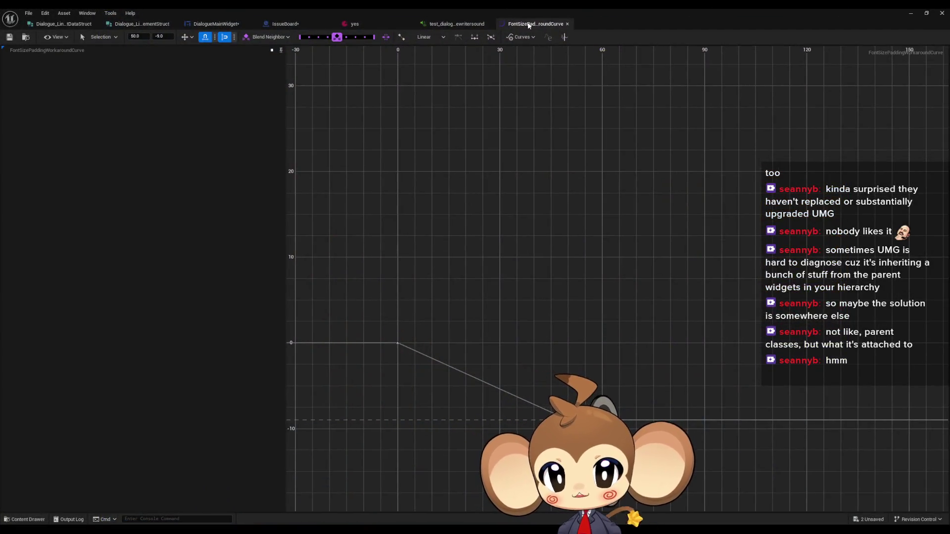
{"action": "left_click", "coordinate": [224, 24]}
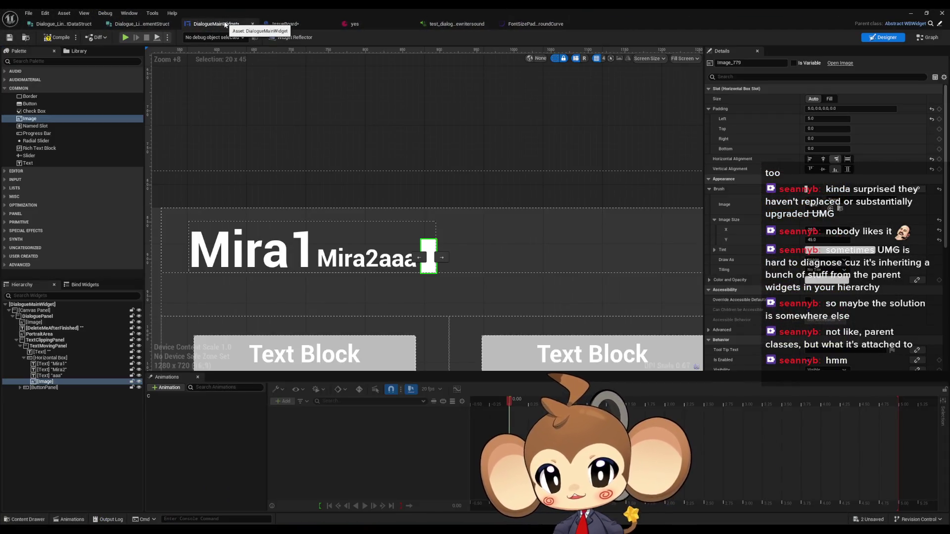
Rename animation C to CursorBlinkingAnimation.
{"action": "left_click", "coordinate": [155, 397]}
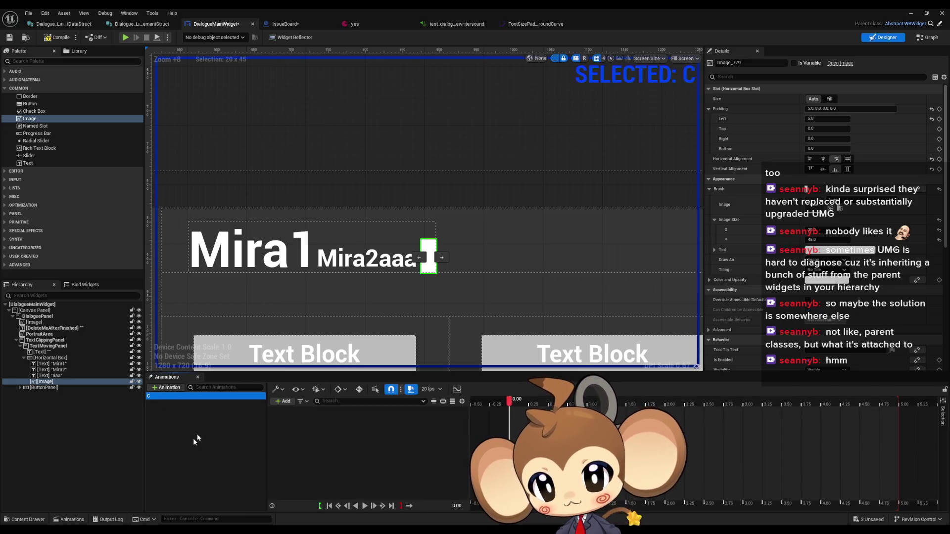
{"action": "key", "text": "F2"}
{"action": "type", "text": "Cursor"}
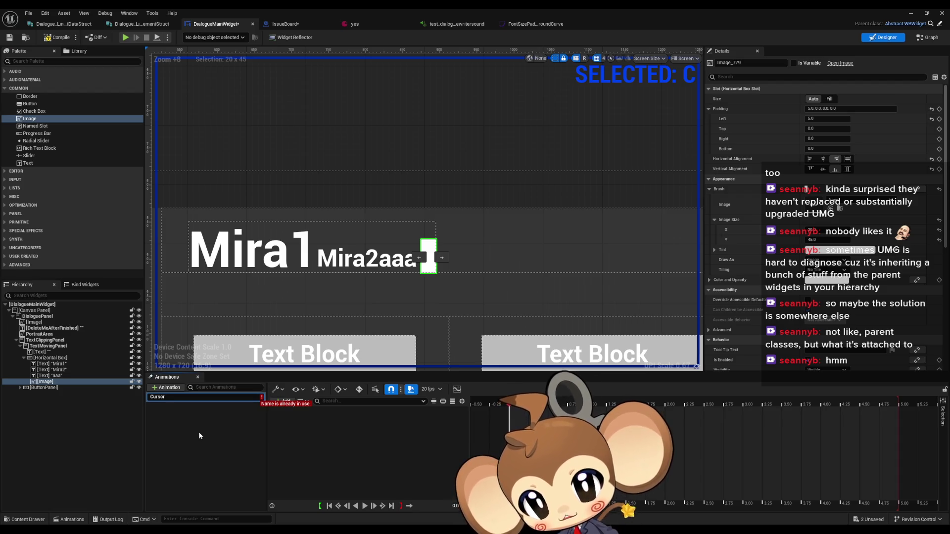
{"action": "type", "text": "Blin"}
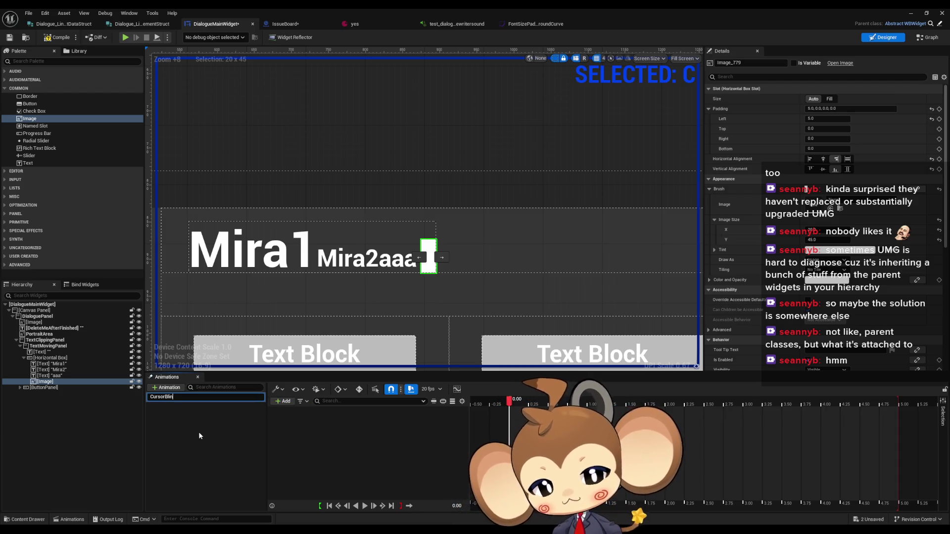
{"action": "type", "text": "kingAnimation"}
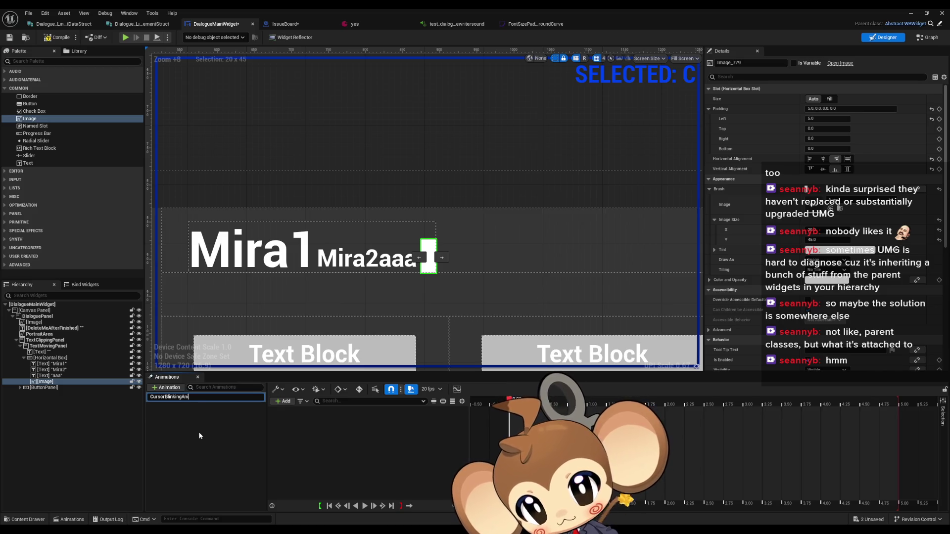
{"action": "key", "text": "Return"}
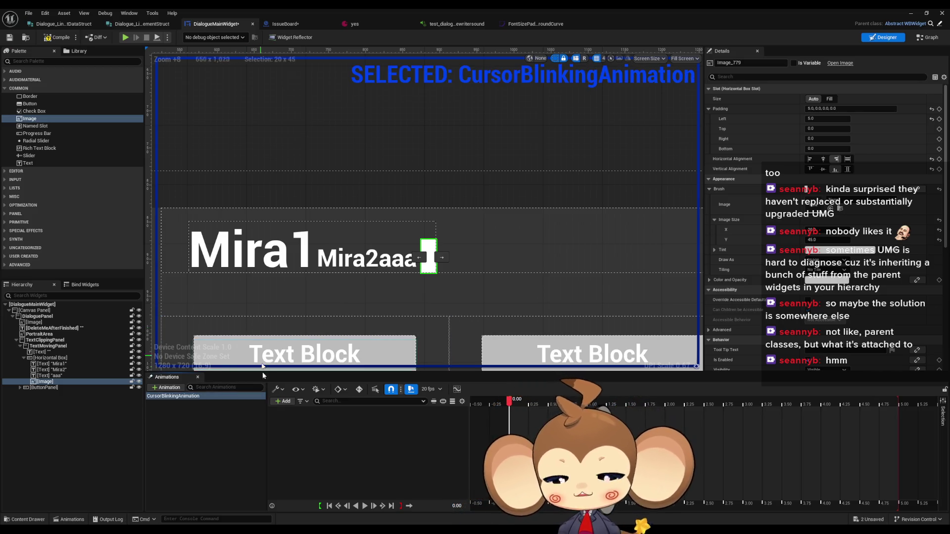
{"action": "left_click_drag", "start_coordinate": [343, 326], "coordinate": [364, 318]}
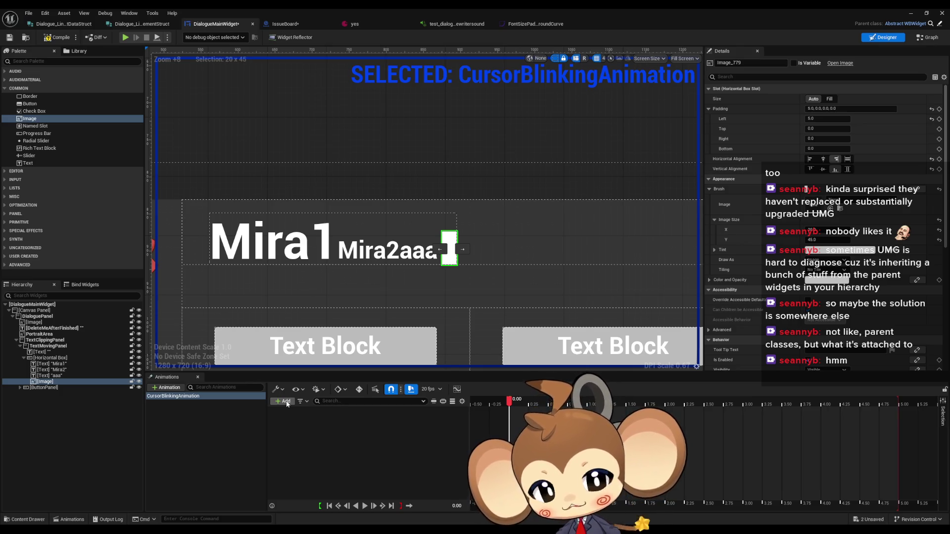
Add Image_779 to CursorBlinkingAnimation with an expanded Color and Opacity track.
{"action": "left_click", "coordinate": [287, 403]}
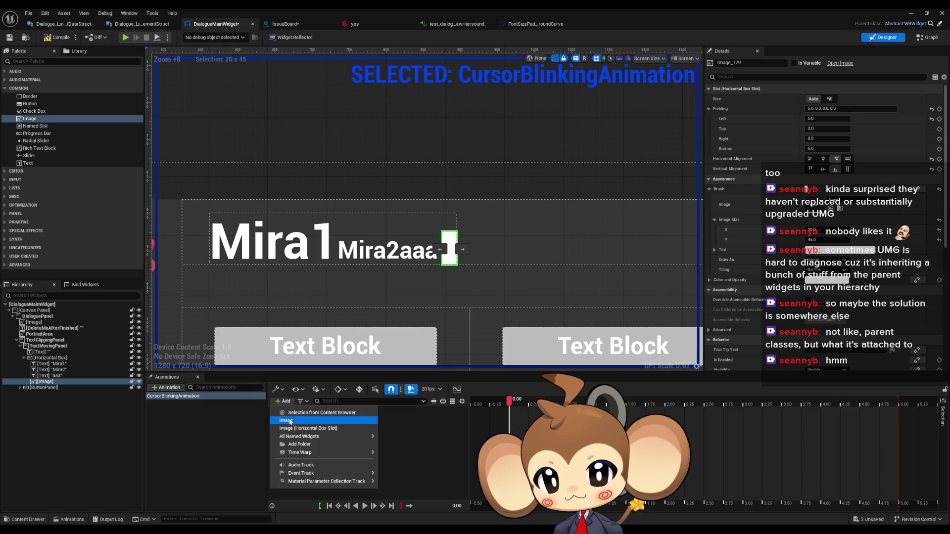
{"action": "left_click", "coordinate": [291, 424]}
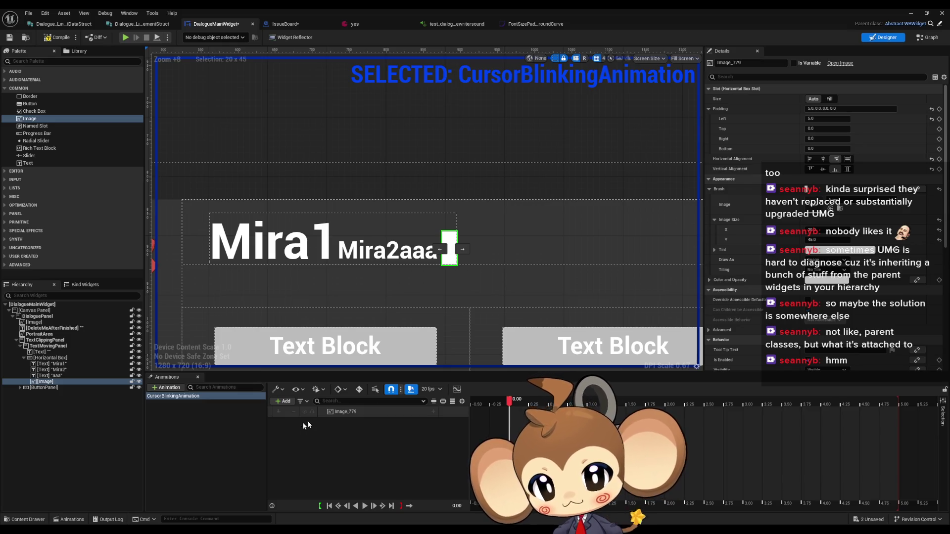
{"action": "left_click", "coordinate": [433, 412]}
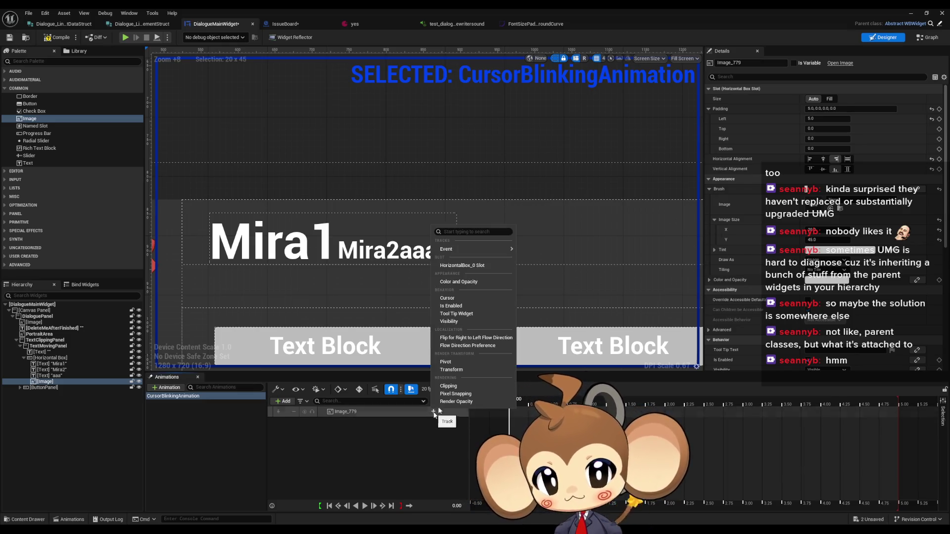
{"action": "left_click", "coordinate": [474, 282]}
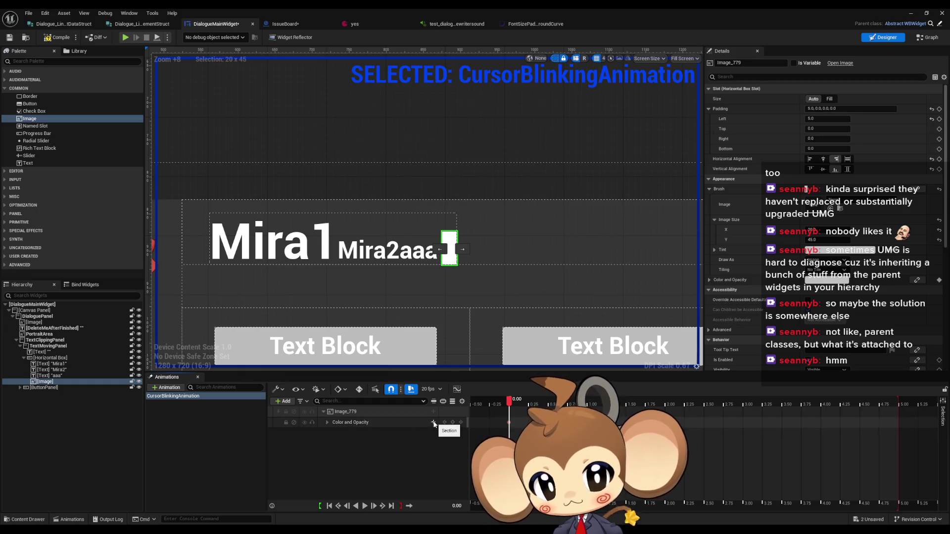
{"action": "left_click", "coordinate": [327, 422]}
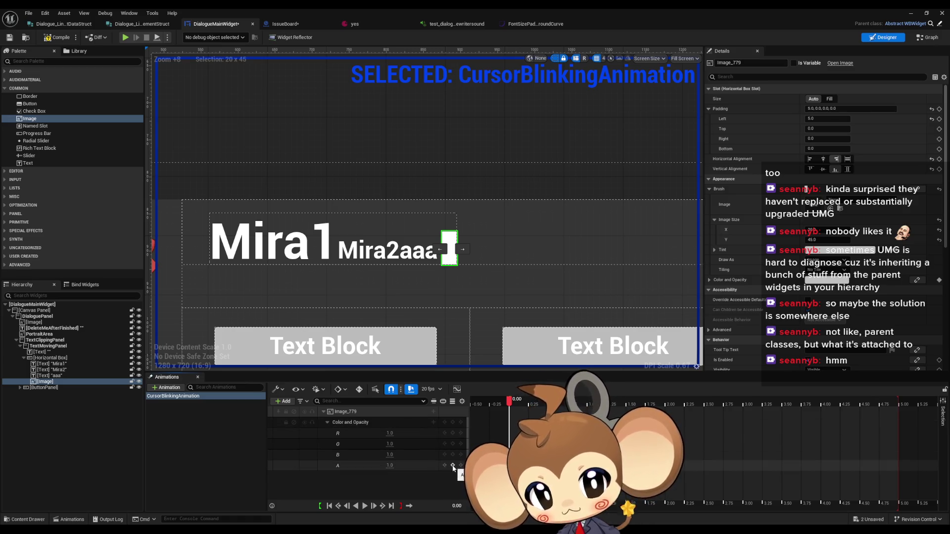
Key the cursor image's alpha at 1.0 at 0.50 seconds.
{"action": "left_click", "coordinate": [519, 405]}
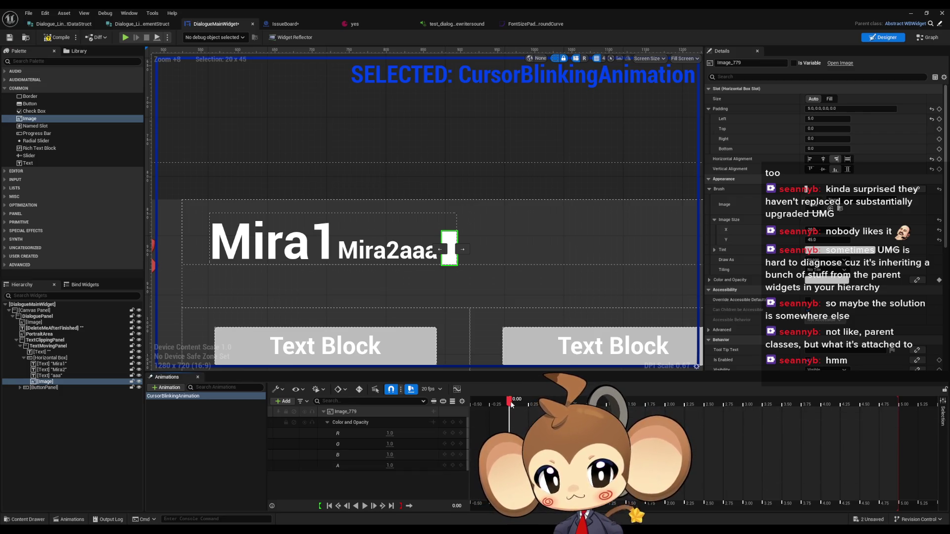
{"action": "left_click_drag", "start_coordinate": [519, 404], "coordinate": [569, 405]}
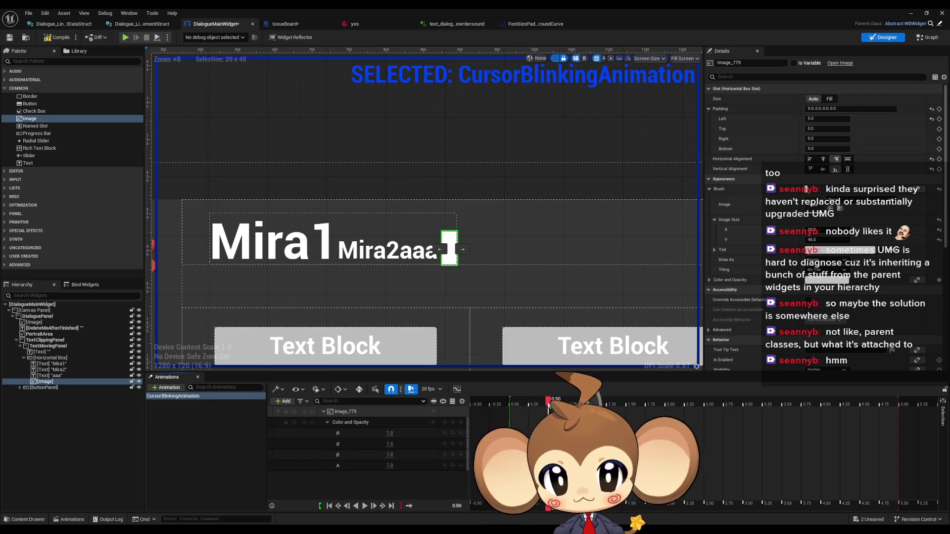
{"action": "left_click", "coordinate": [444, 443]}
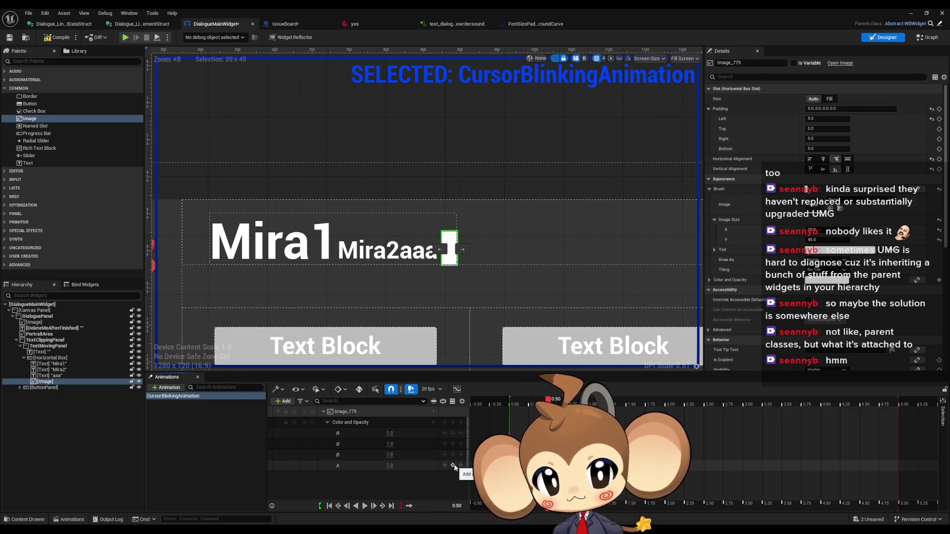
{"action": "left_click", "coordinate": [453, 466]}
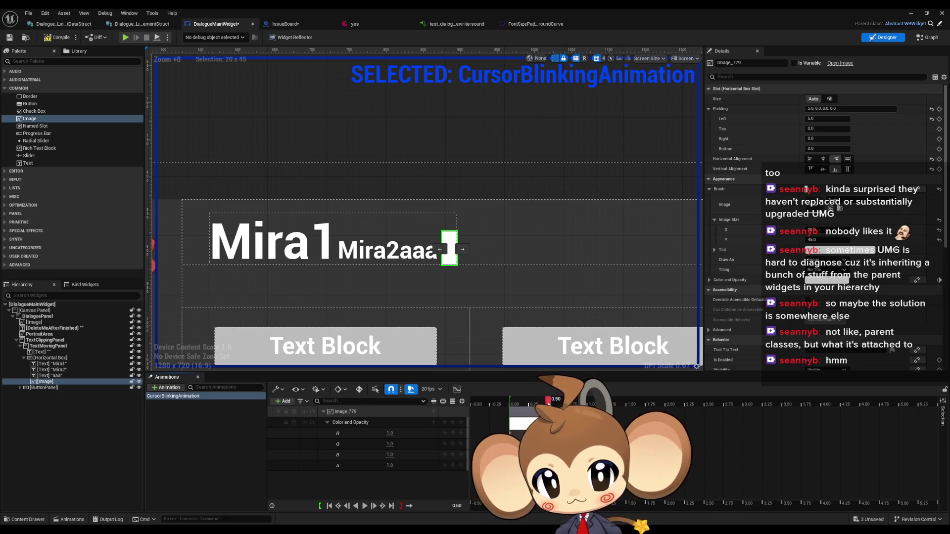
Key the alpha at 0.0 at 1.00 seconds and open that keyframe's options.
{"action": "left_click", "coordinate": [593, 405]}
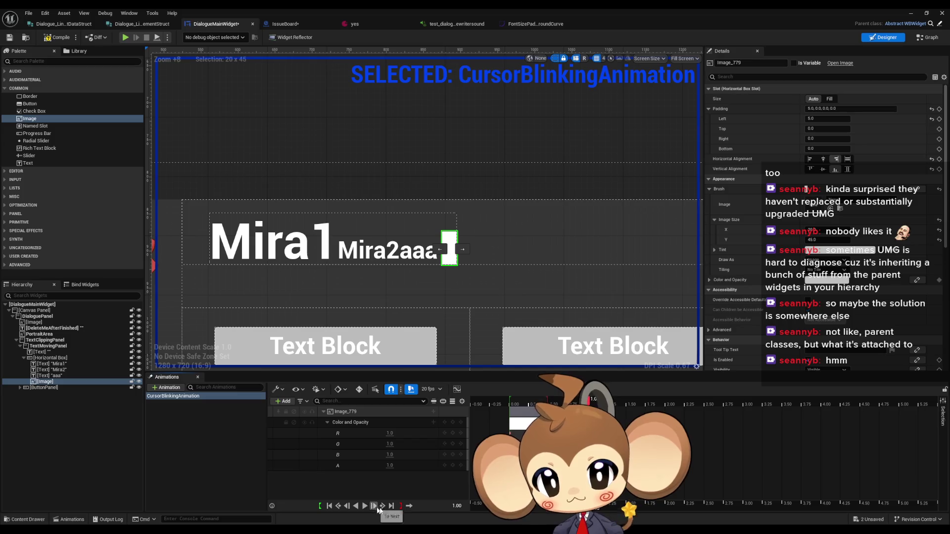
{"action": "left_click", "coordinate": [391, 465]}
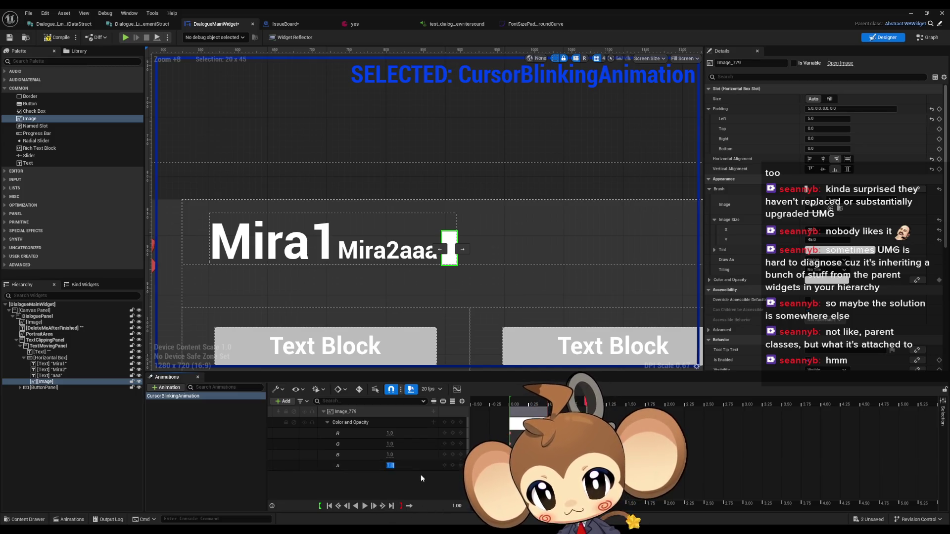
{"action": "type", "text": "0"}
{"action": "key", "text": "Return"}
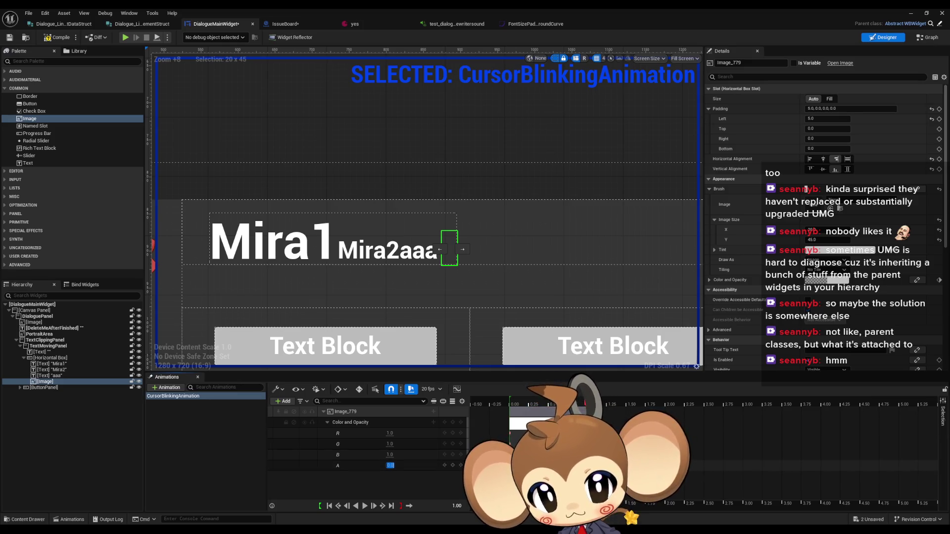
{"action": "left_click", "coordinate": [447, 466]}
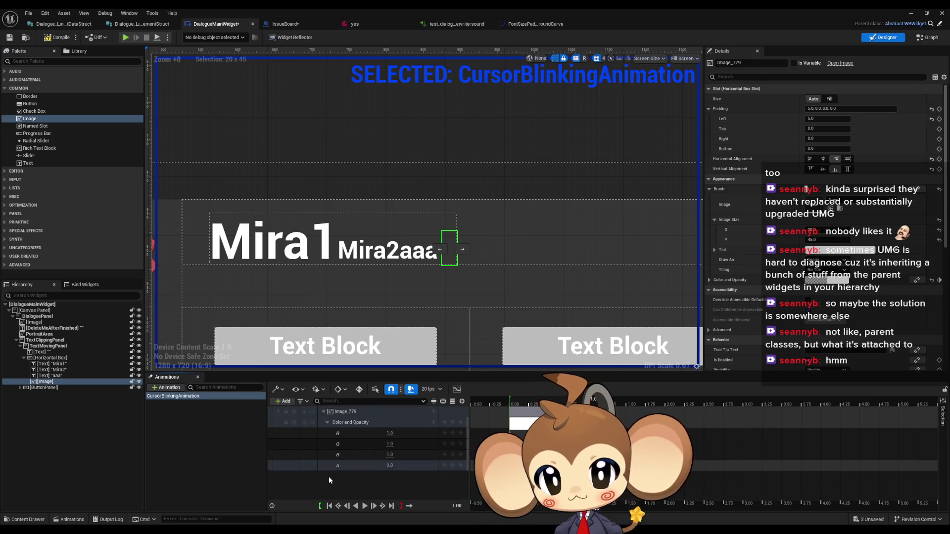
{"action": "right_click", "coordinate": [587, 466]}
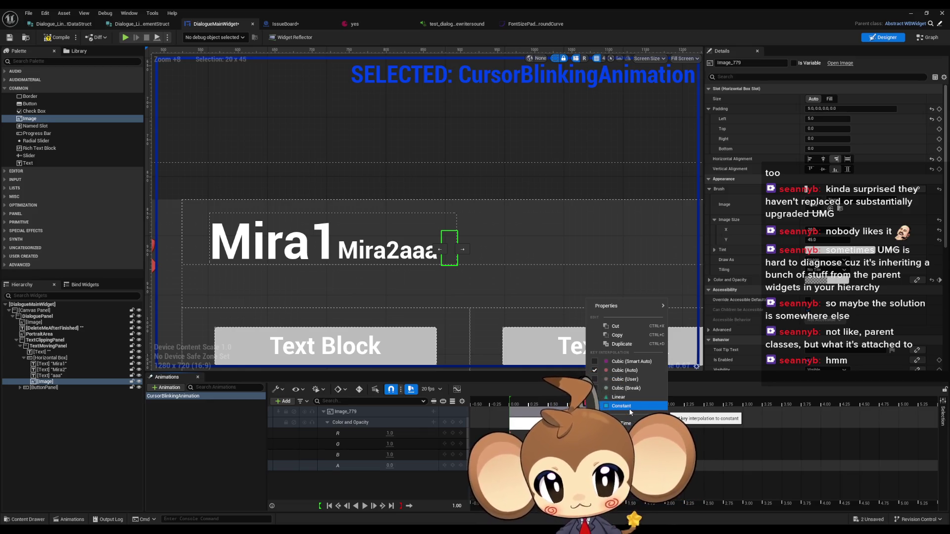
Switch the cursor's opacity keyframes to Constant interpolation, scrubbing from 0.50 to 0.90 to preview.
{"action": "left_click", "coordinate": [630, 411]}
{"action": "left_click", "coordinate": [548, 404]}
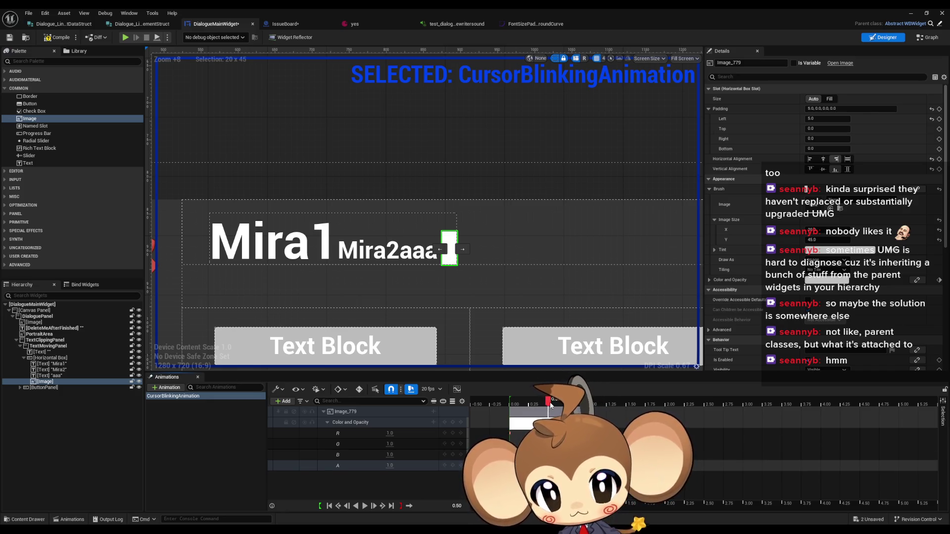
{"action": "mouse_move", "coordinate": [548, 404]}
{"action": "left_mouse_down"}
{"action": "mouse_move", "coordinate": [582, 405]}
{"action": "mouse_move", "coordinate": [537, 406]}
{"action": "left_mouse_up"}
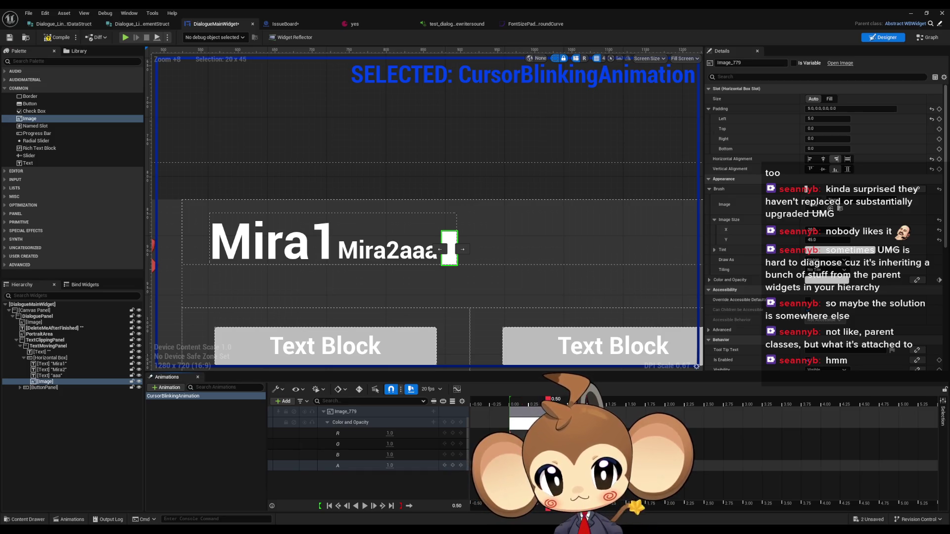
{"action": "right_click", "coordinate": [547, 466]}
{"action": "left_click", "coordinate": [580, 406]}
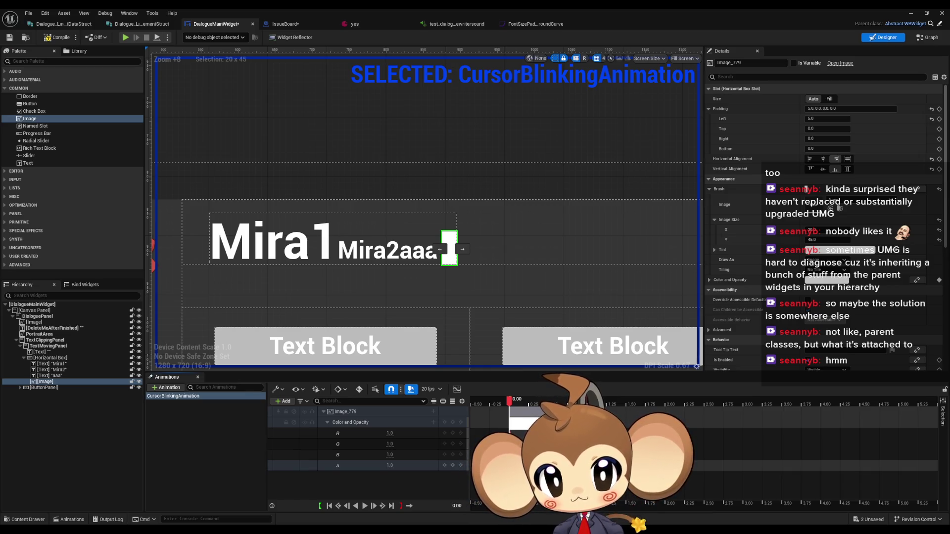
Make the 0.00 opacity keys Constant, set alpha to 0 at 0.50, and scrub back to 0.25.
{"action": "right_click", "coordinate": [510, 465]}
{"action": "left_click", "coordinate": [552, 405]}
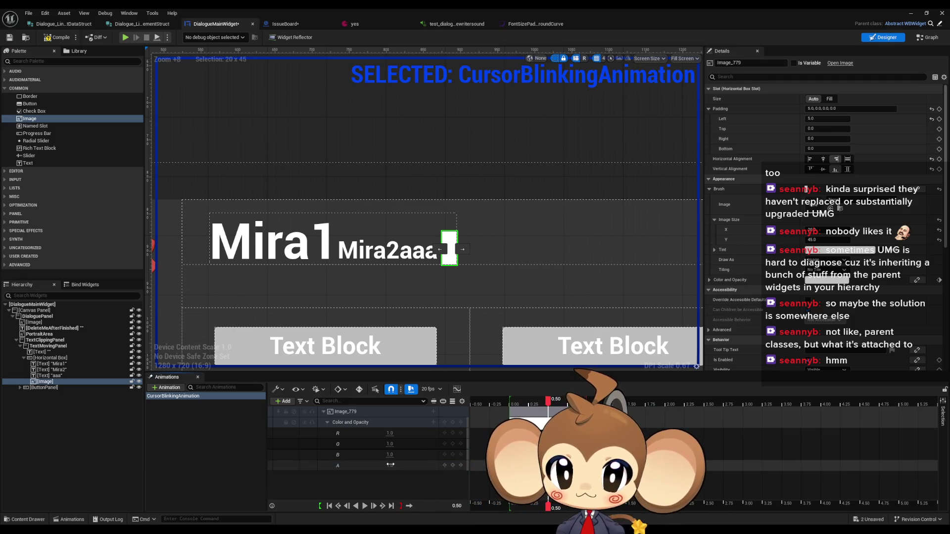
{"action": "left_click", "coordinate": [391, 464]}
{"action": "type", "text": "0"}
{"action": "key", "text": "Return"}
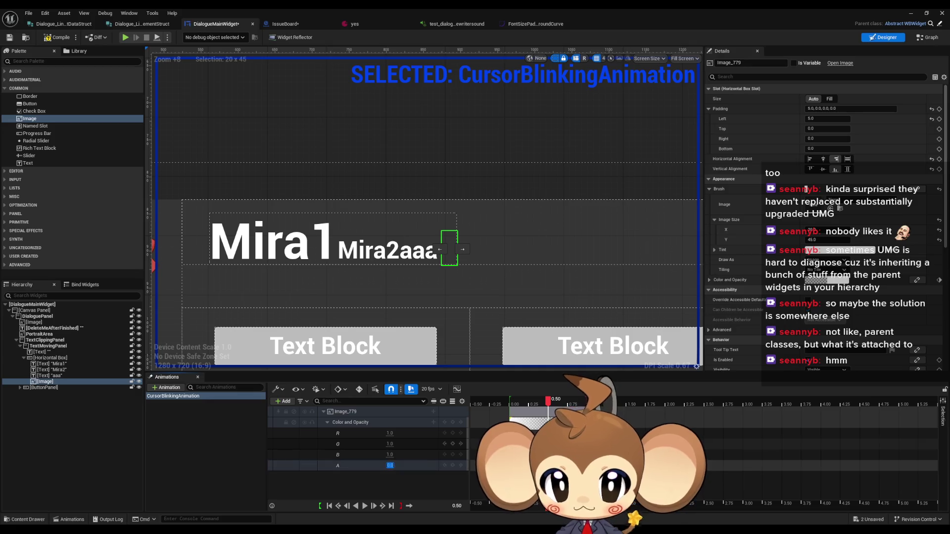
{"action": "left_click_drag", "start_coordinate": [548, 404], "coordinate": [528, 405]}
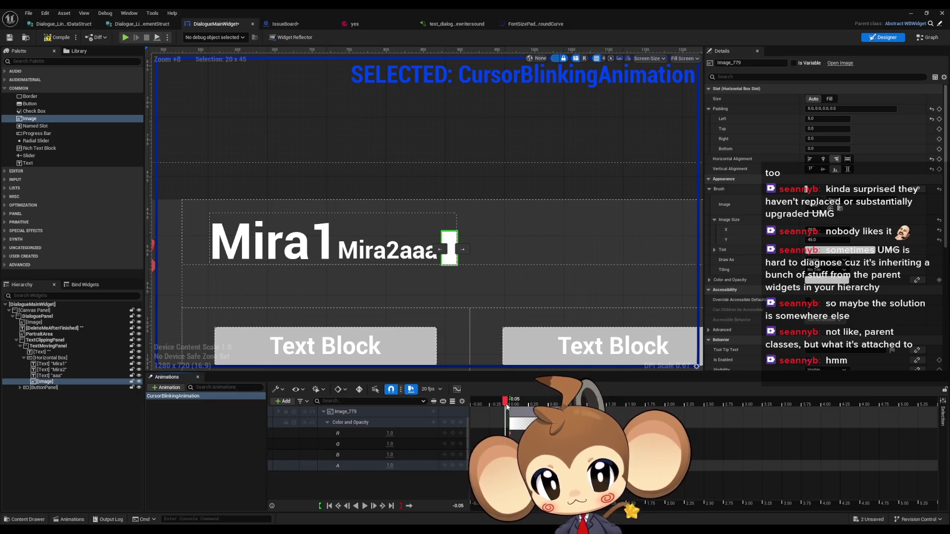